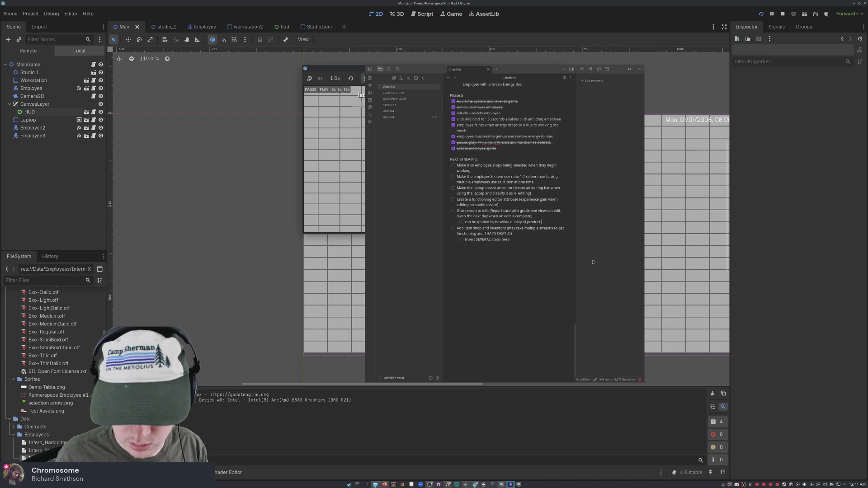
# Replace the baseline-quality sub-task with a grade-cap note ending 'starting with lowest tier giving max d+', then begin a 'grade' bar sub-item.
pyautogui.press('BackSpace')
pyautogui.press('BackSpace')
pyautogui.press('BackSpace')
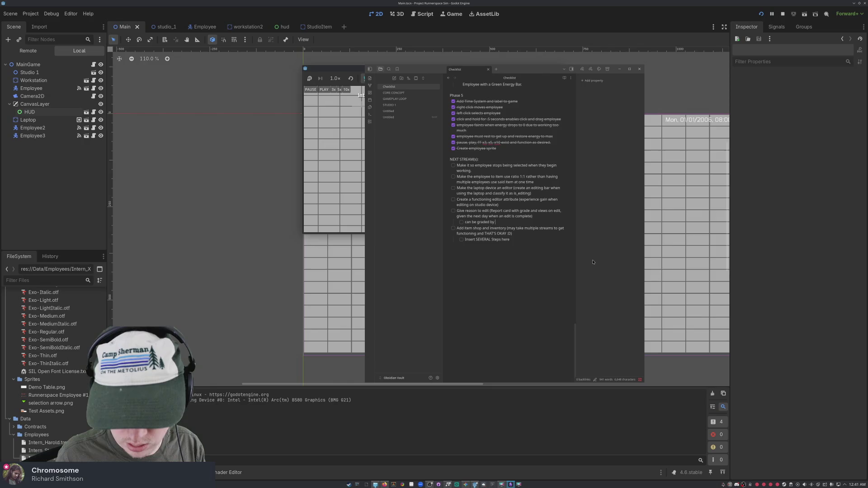
pyautogui.press('BackSpace')
pyautogui.press('BackSpace')
pyautogui.press('BackSpace')
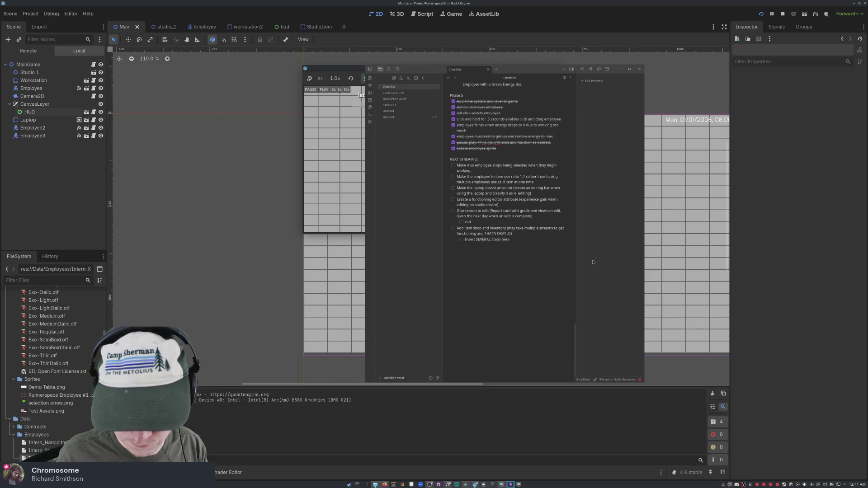
pyautogui.write('devic')
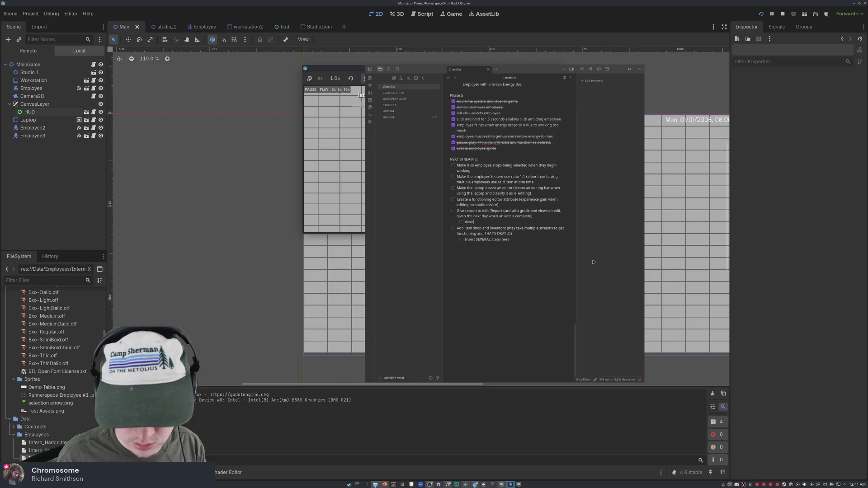
pyautogui.write('e working')
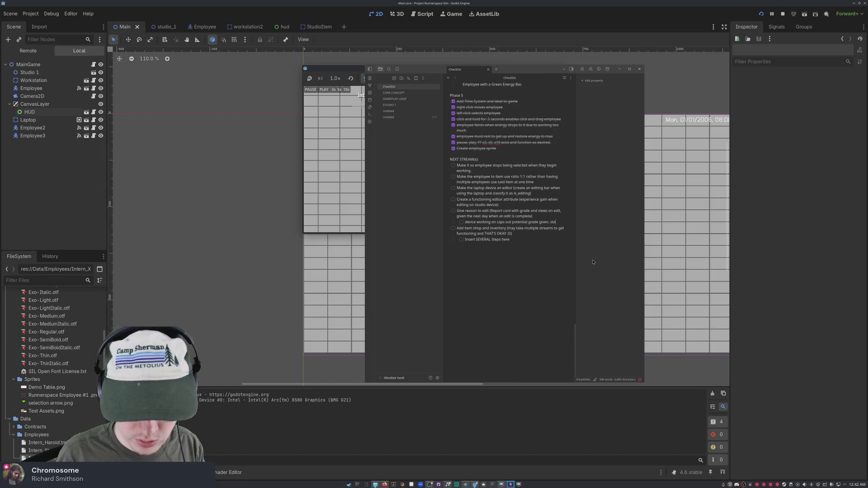
pyautogui.write('ting with lowest t')
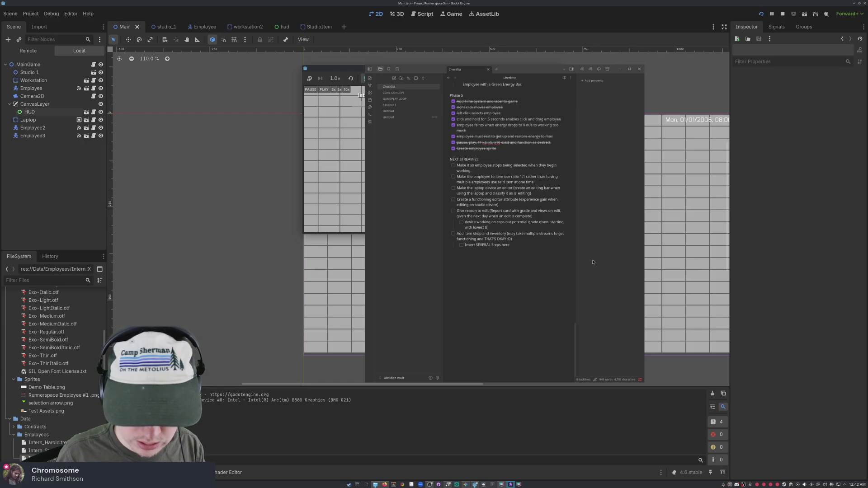
pyautogui.write('ier giving max d+')
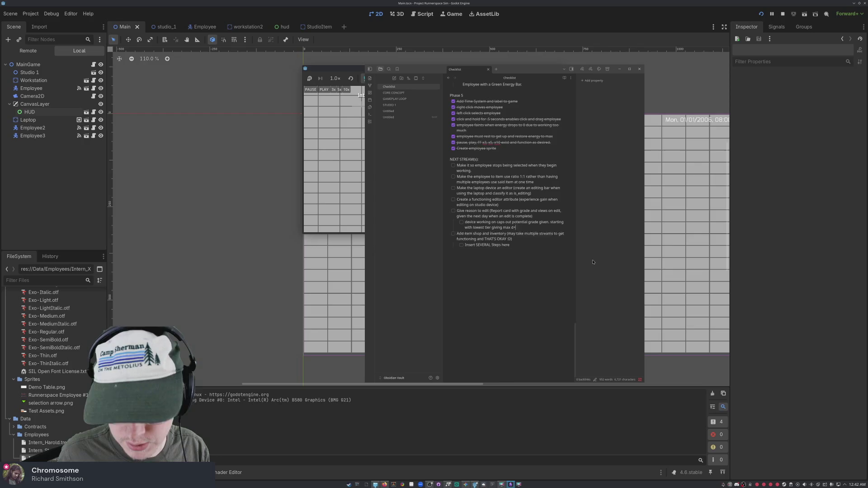
pyautogui.press('Return')
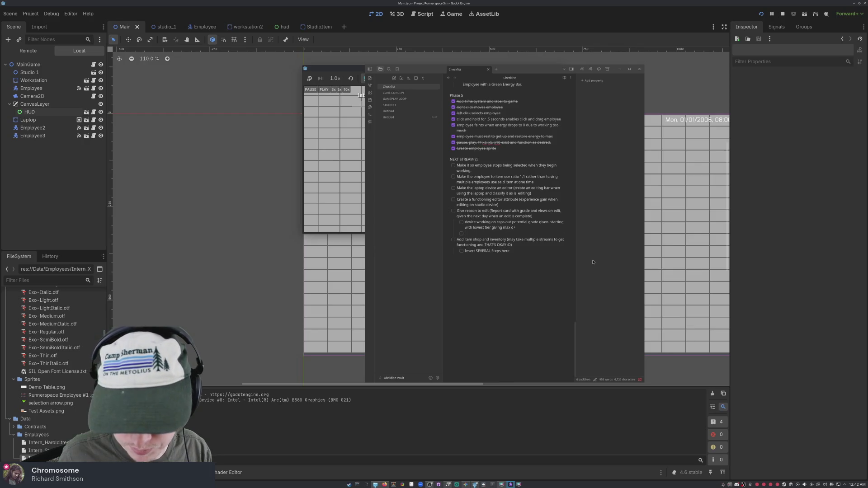
pyautogui.write('garde')
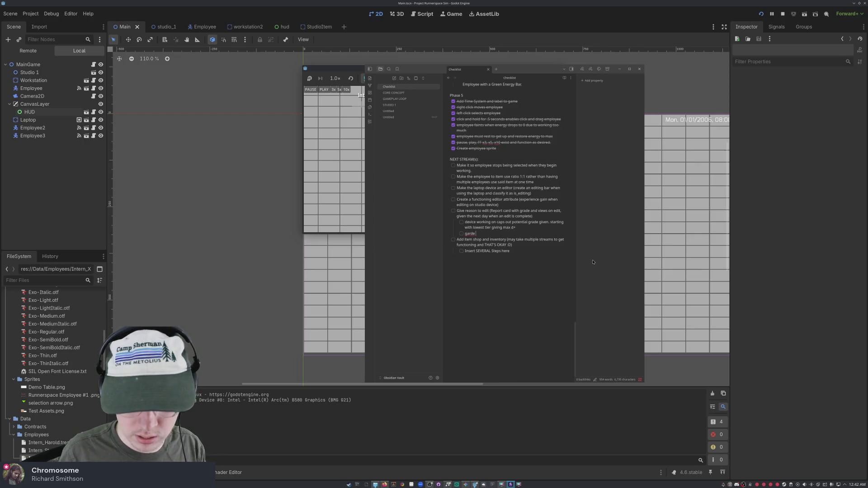
pyautogui.write('bar is live calcul')
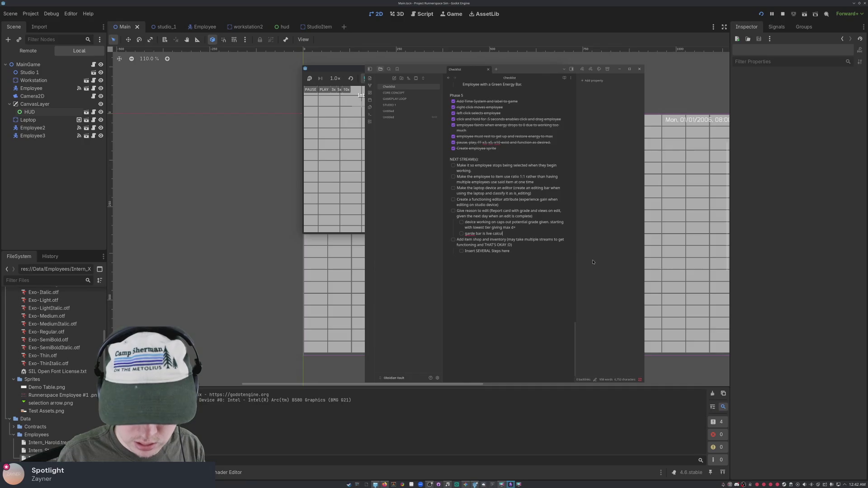
pyautogui.write(' ate')
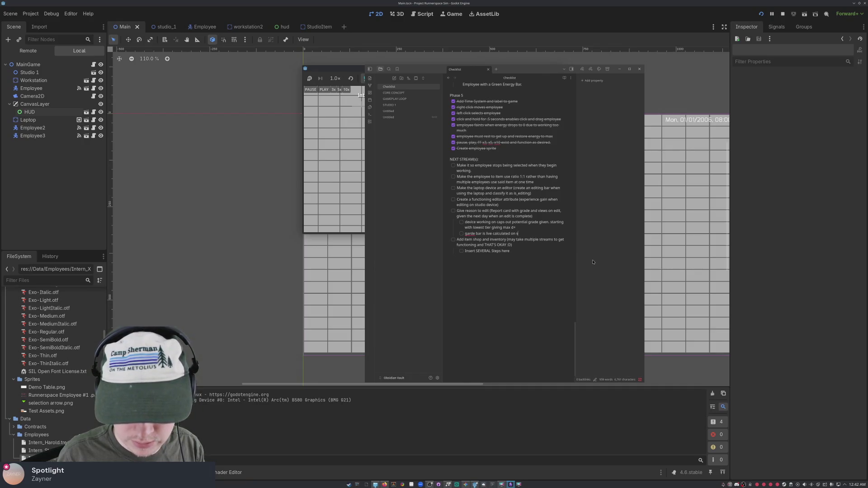
pyautogui.write('ide of device')
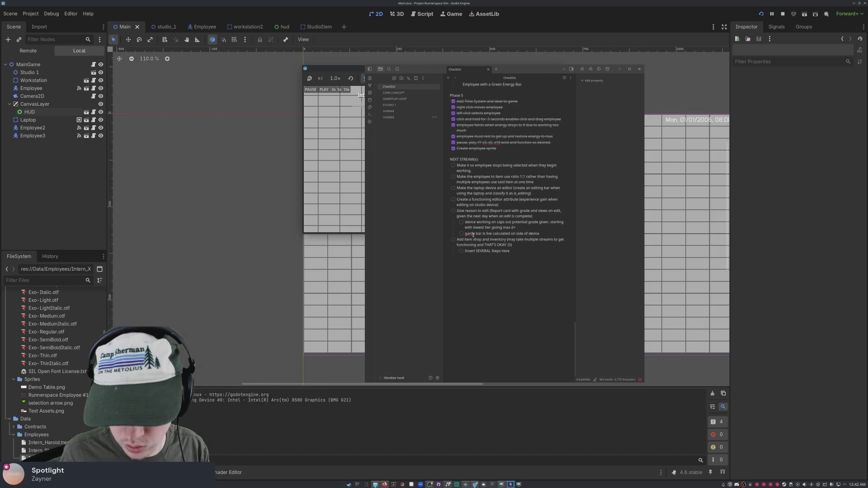
# Correct 'garde' to 'grade', complete the line 'if not working, grad bar begins to drop', and start a new sub-item.
pyautogui.rightClick(472, 234)
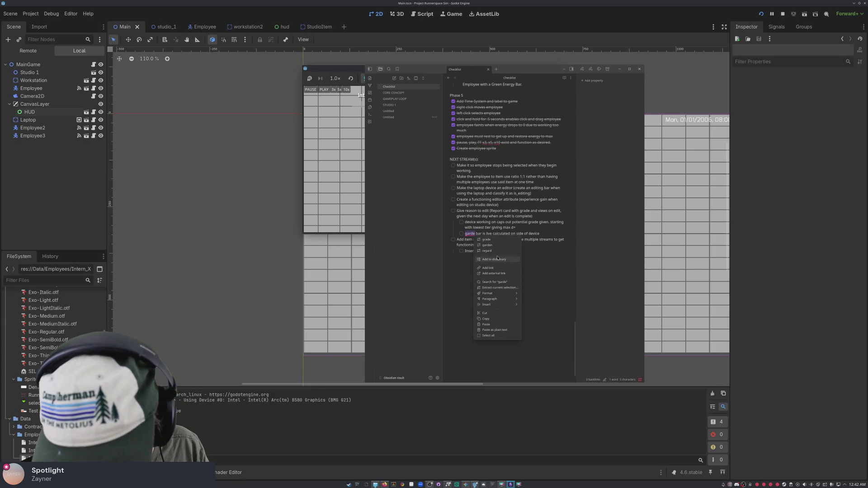
pyautogui.click(489, 241)
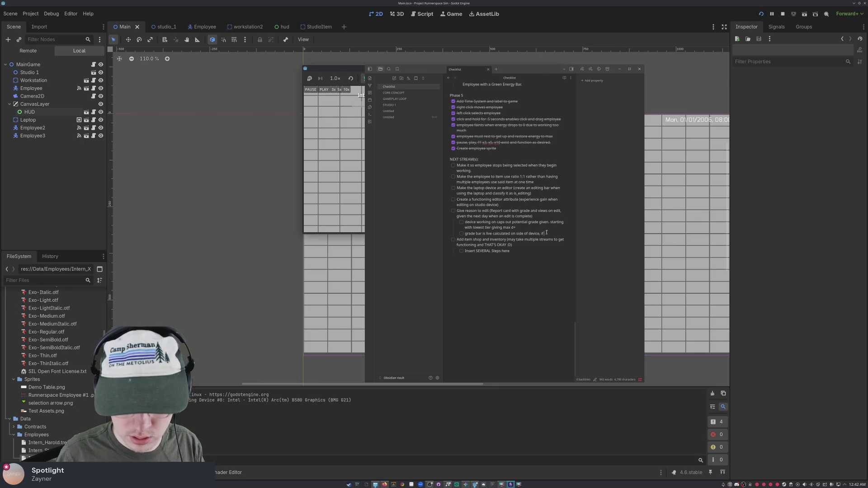
pyautogui.write(' not working')
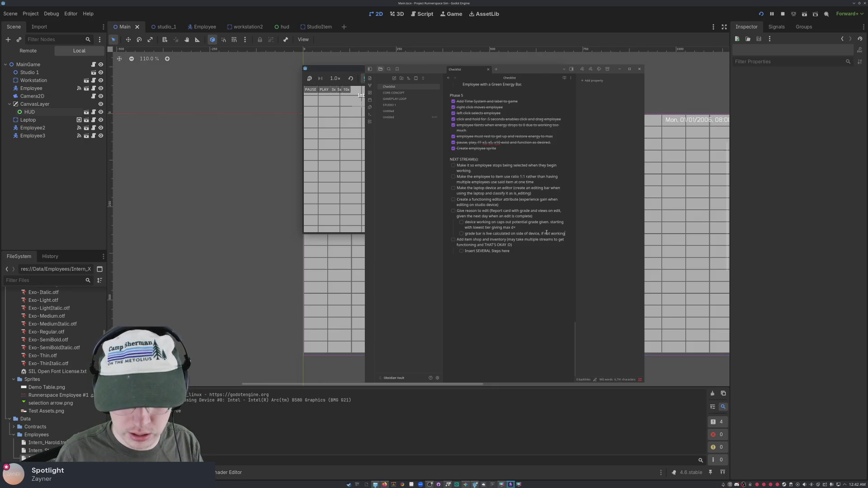
pyautogui.write(', gra')
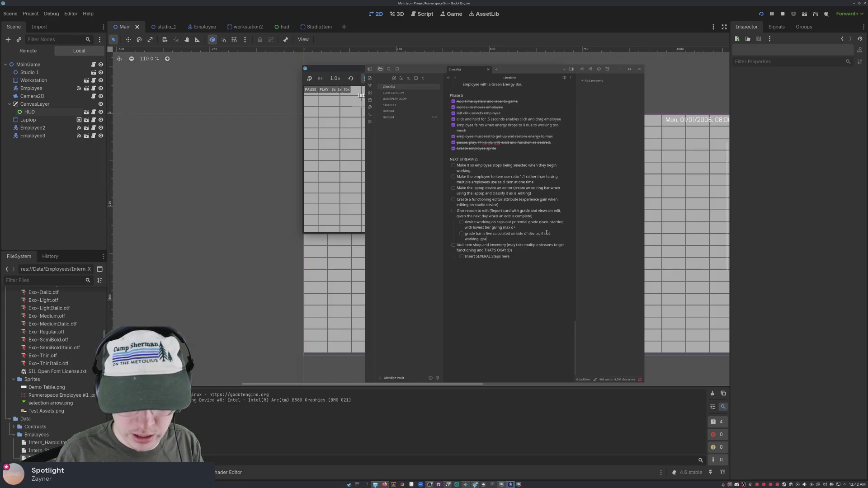
pyautogui.write('d bar be')
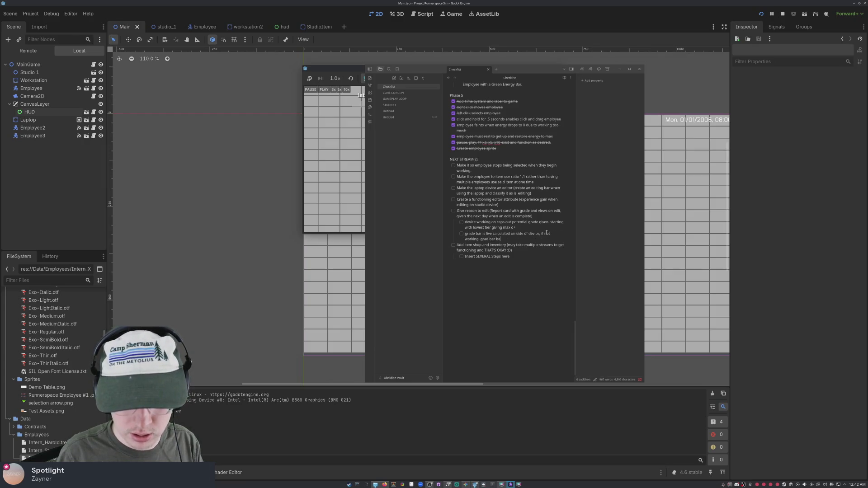
pyautogui.write('gins to drop')
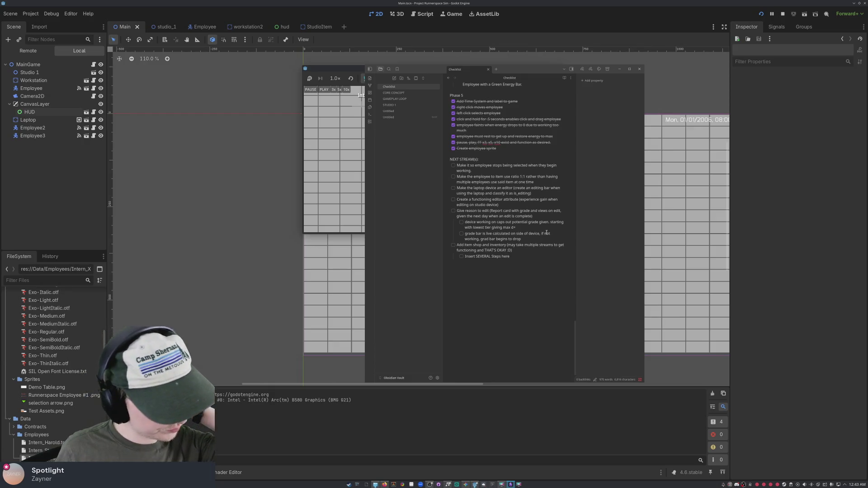
pyautogui.press('Return')
pyautogui.write('if work')
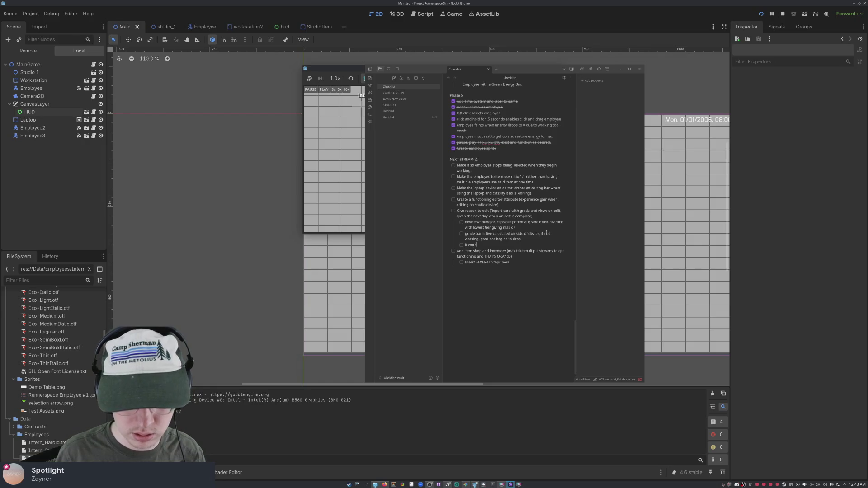
# Add sub-tasks 'if working, grade bar is maintained' and 'skills decrease energy drain/second in given tasks', plus an empty checkbox.
pyautogui.write('ing, ')
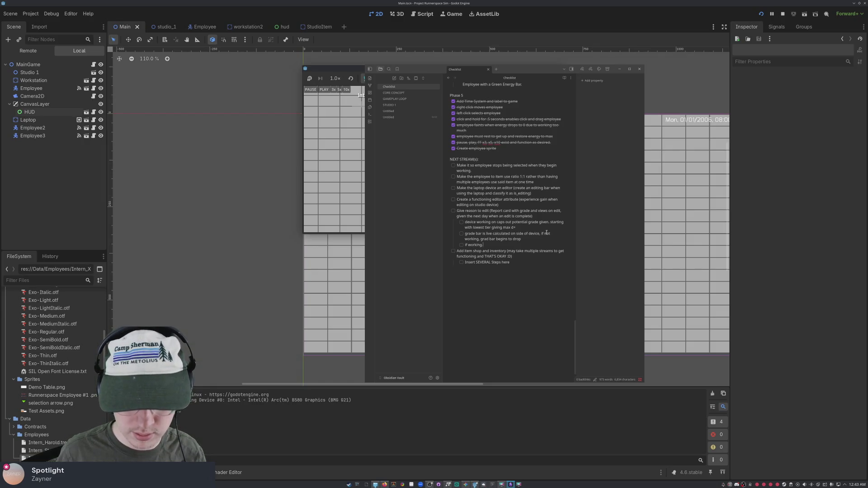
pyautogui.write('grade bar is ')
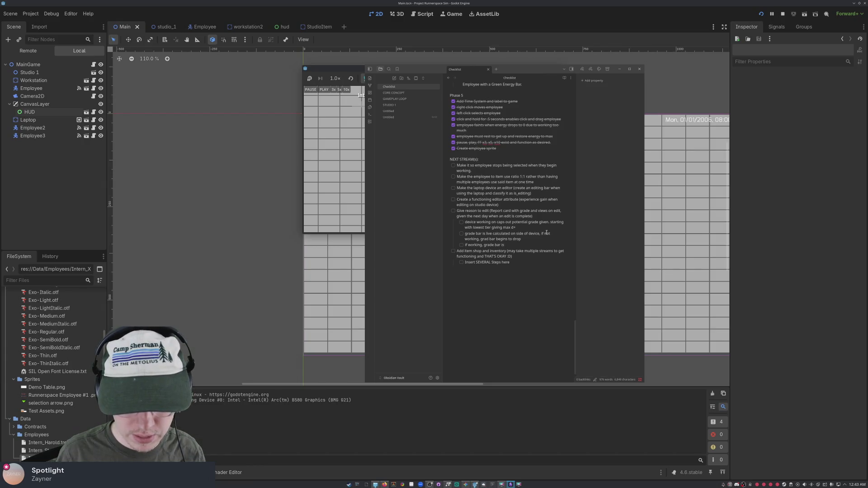
pyautogui.write('maintained')
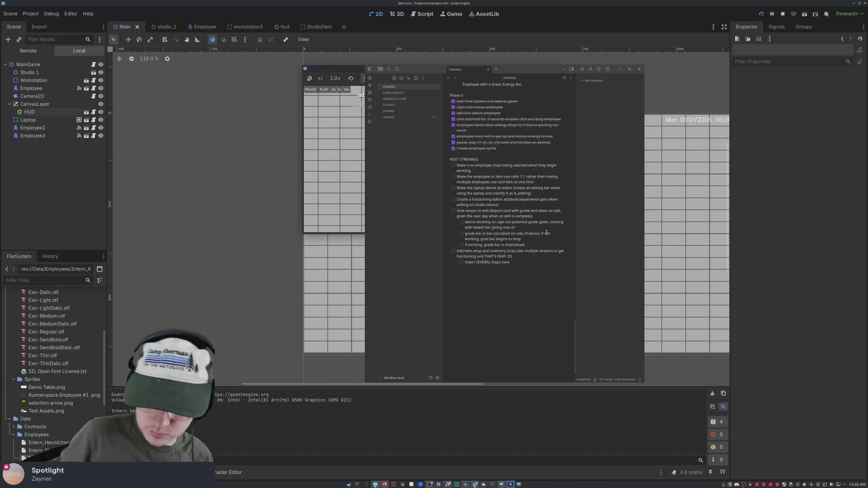
pyautogui.press('Return')
pyautogui.write('skills decrease energy drain/second in given tasks')
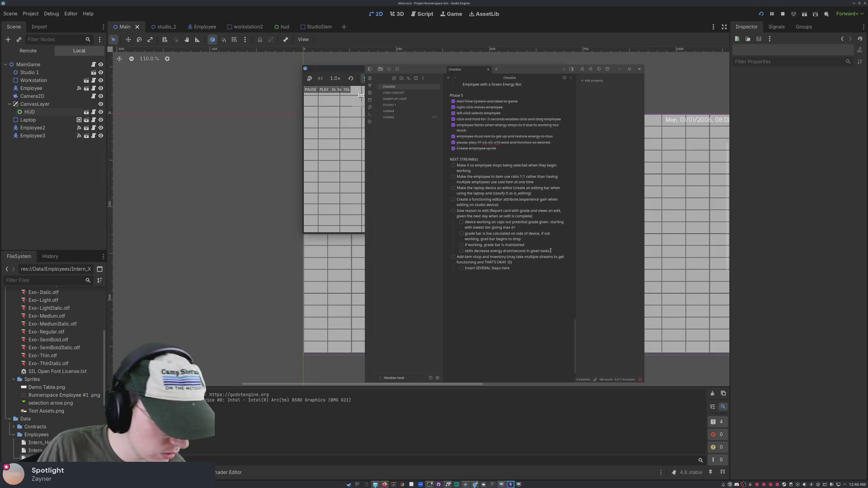
pyautogui.press('Return')
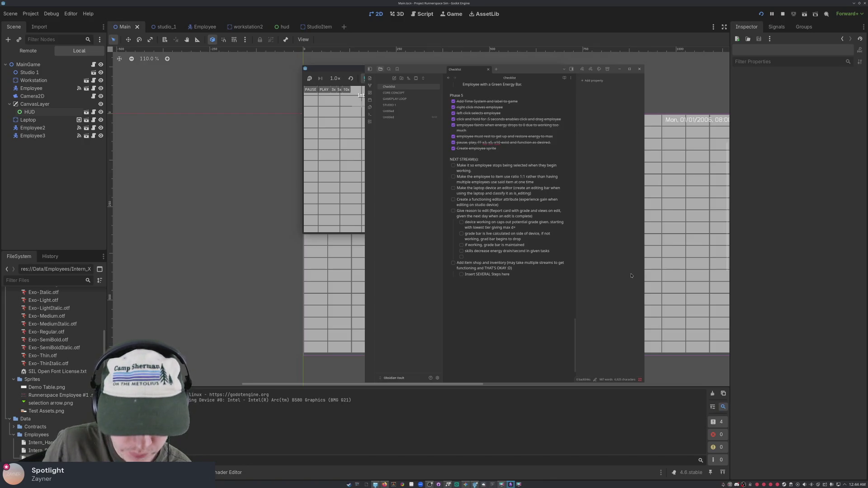
# Write the sub-task 'different edits eventually require different levels to achieve a "perfect" score', fixing typos.
pyautogui.write('e')
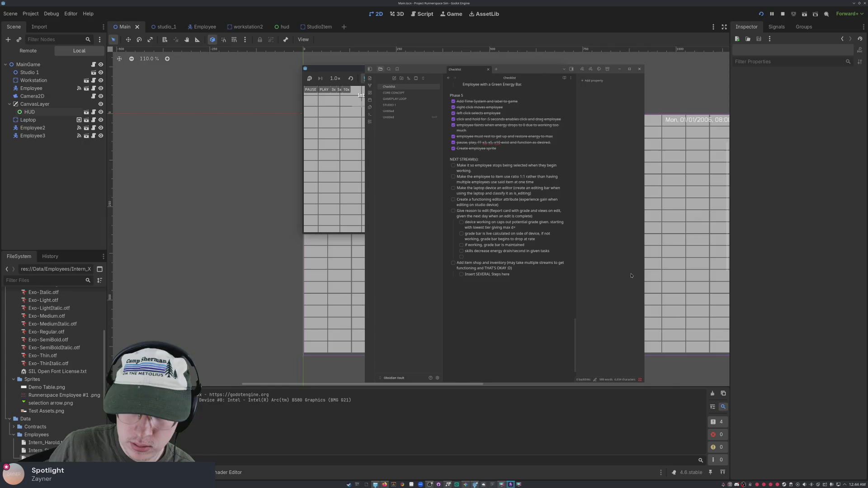
pyautogui.press('BackSpace')
pyautogui.press('BackSpace')
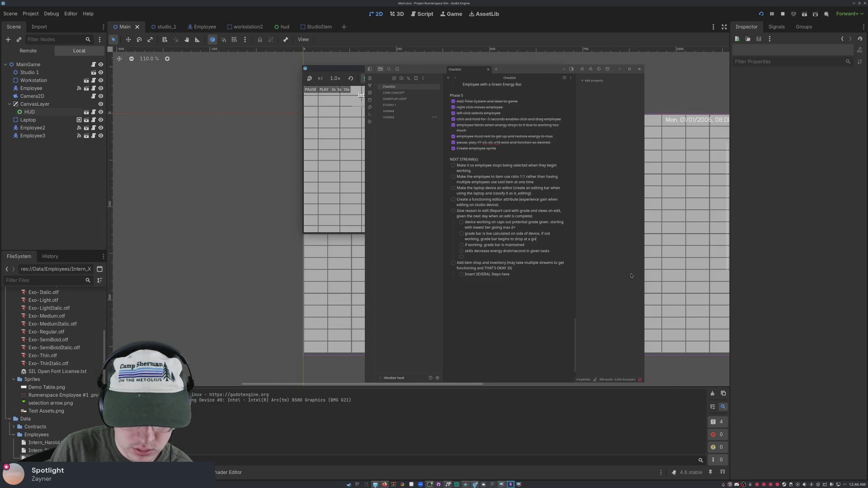
pyautogui.write('en rate')
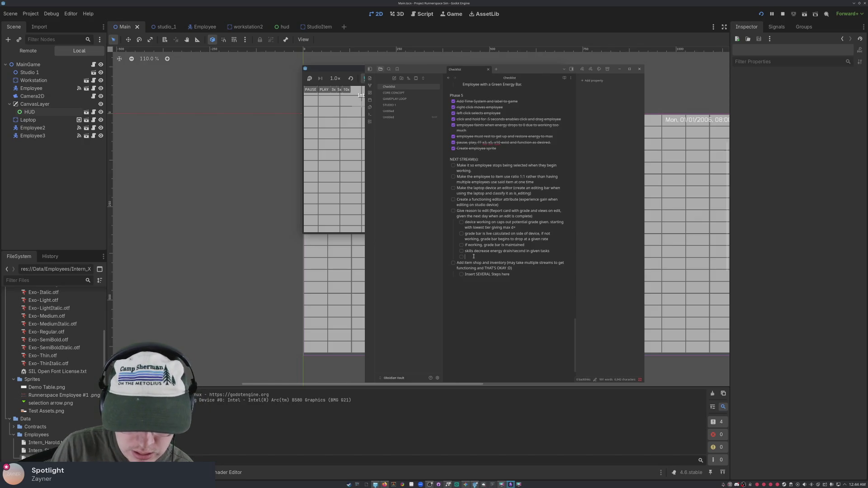
pyautogui.write('differen')
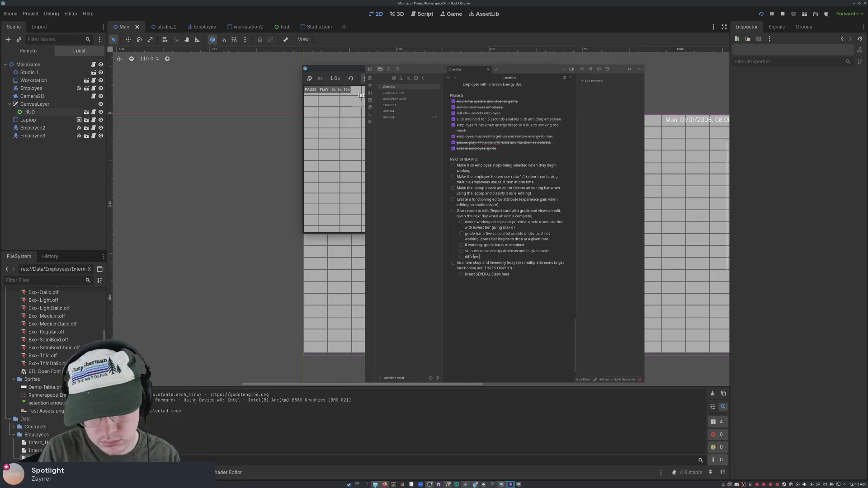
pyautogui.press('BackSpace')
pyautogui.press('BackSpace')
pyautogui.press('BackSpace')
pyautogui.write('rent edits ')
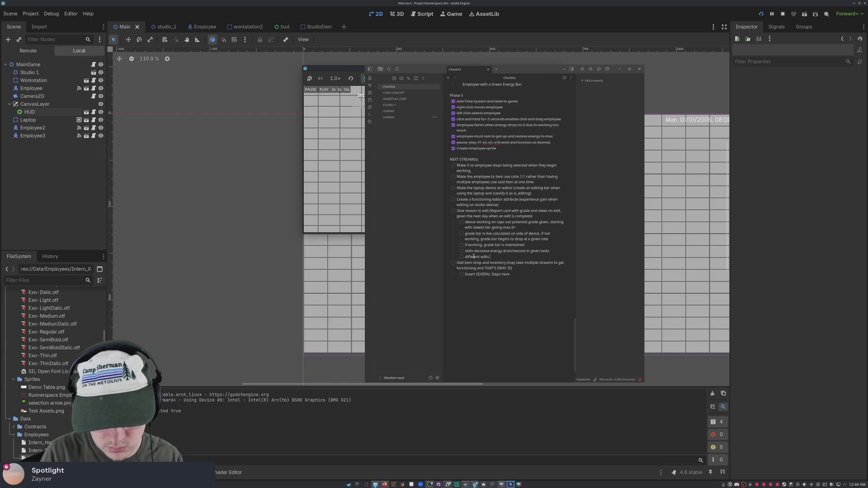
pyautogui.write('eventuall')
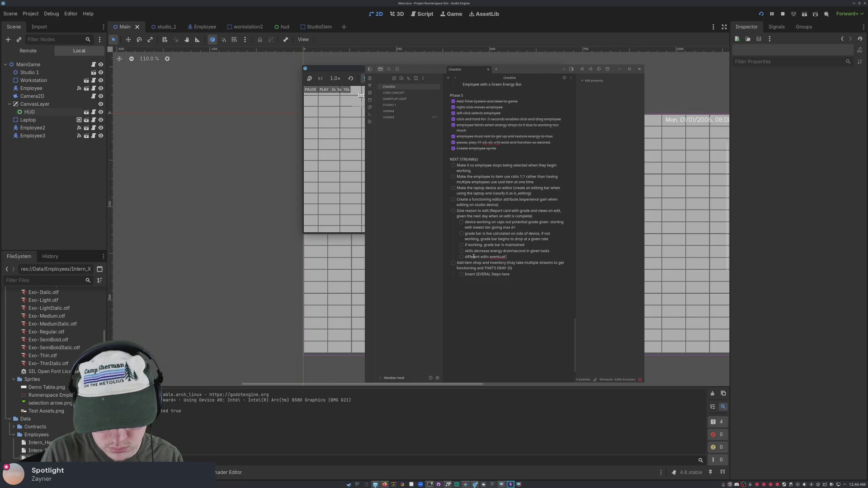
pyautogui.write('y require diff')
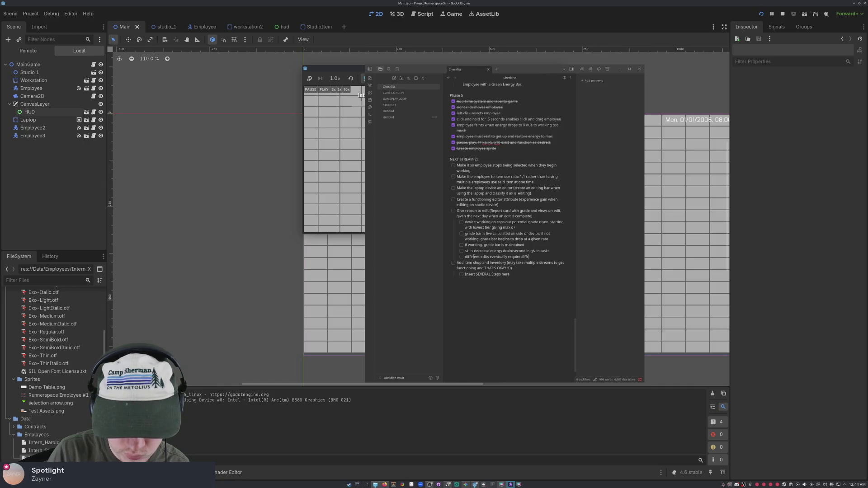
pyautogui.write('nt levels to')
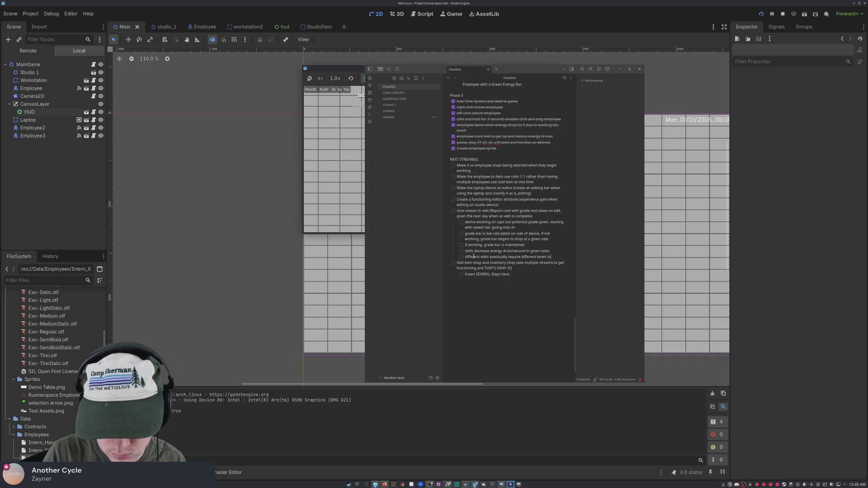
pyautogui.write(' achieve')
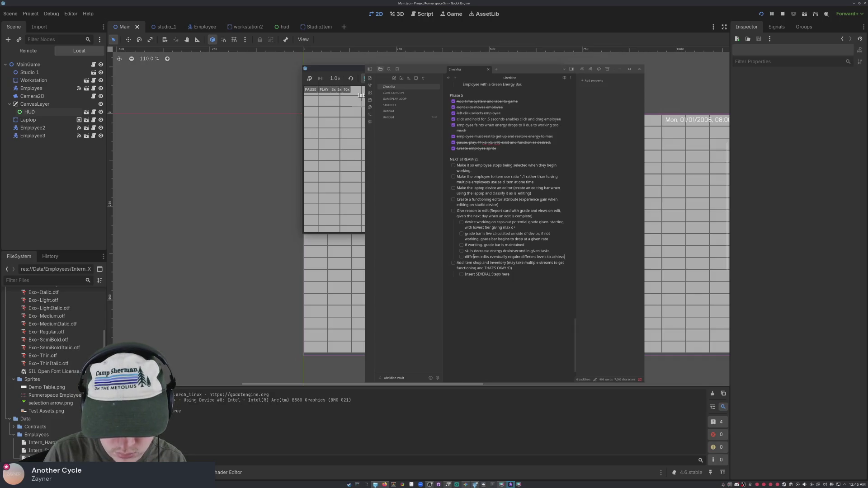
pyautogui.write(' a "perfect')
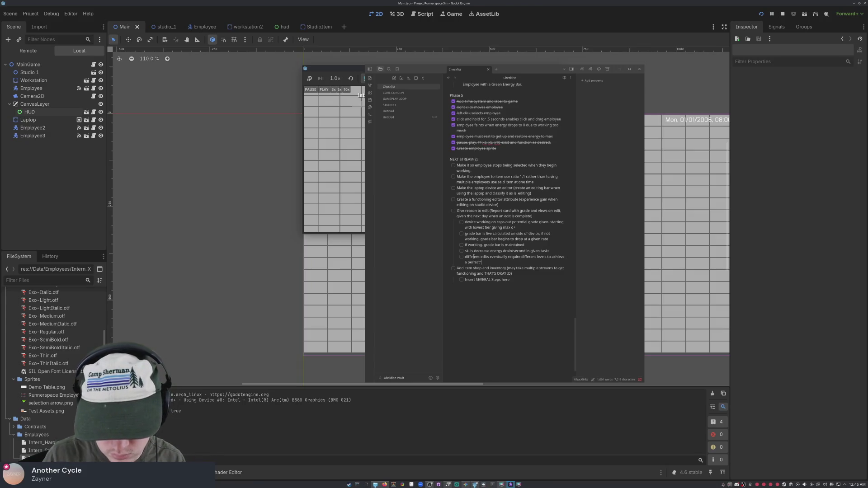
pyautogui.write('" score.')
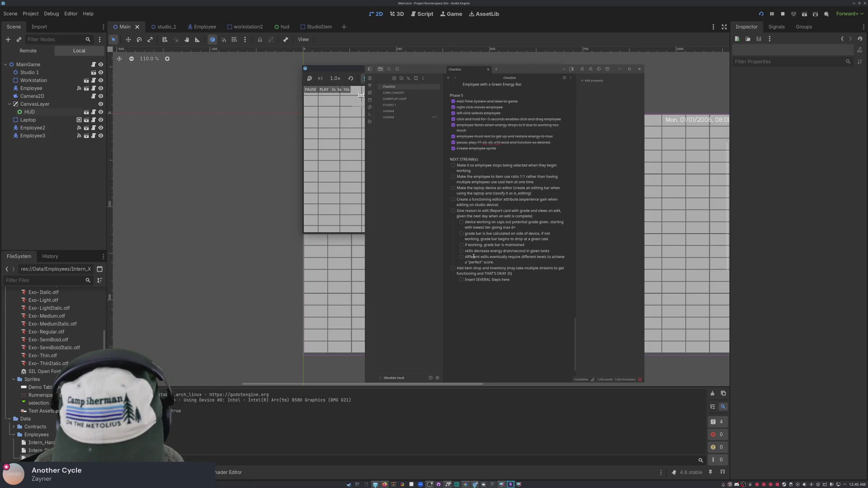
# Add the sub-task 'random drops can still occur, frequency of this decreases with more skill in given category'.
pyautogui.press('Return')
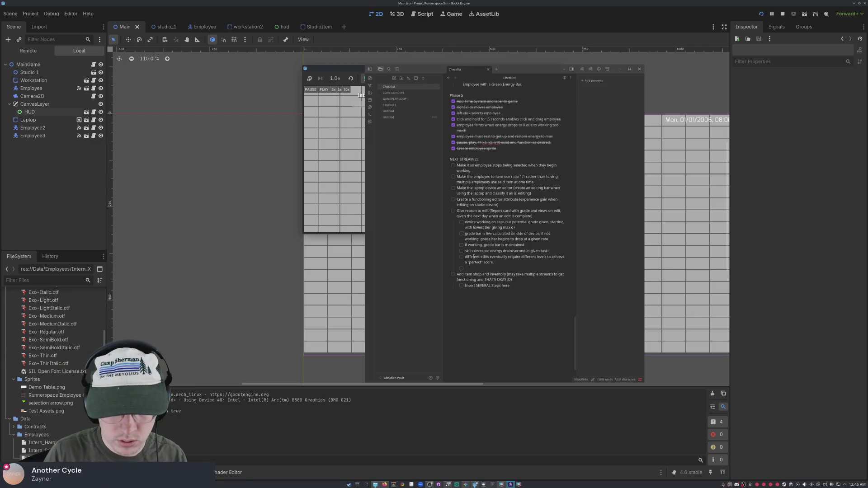
pyautogui.write('rendom d')
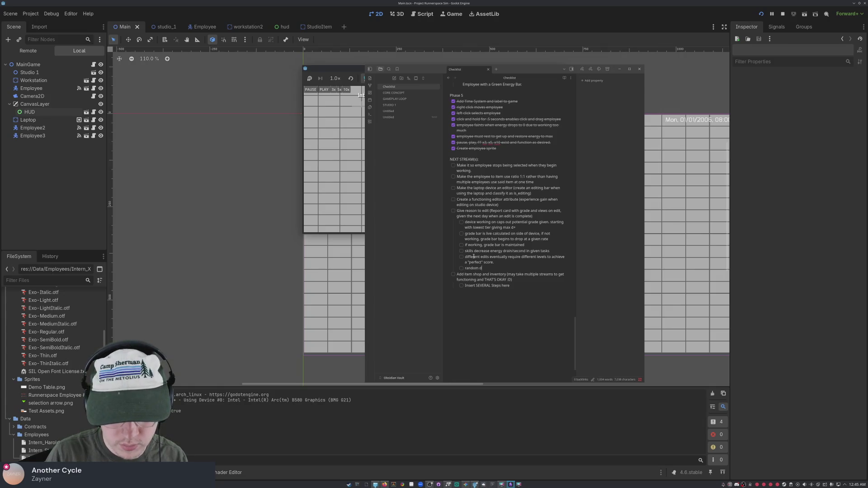
pyautogui.write('rops can still occure a')
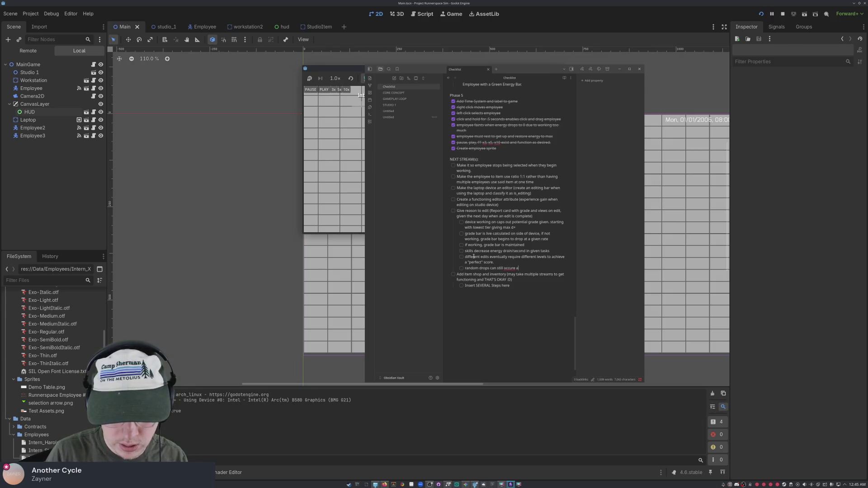
pyautogui.press('BackSpace')
pyautogui.press('BackSpace')
pyautogui.press('BackSpace')
pyautogui.write('ban')
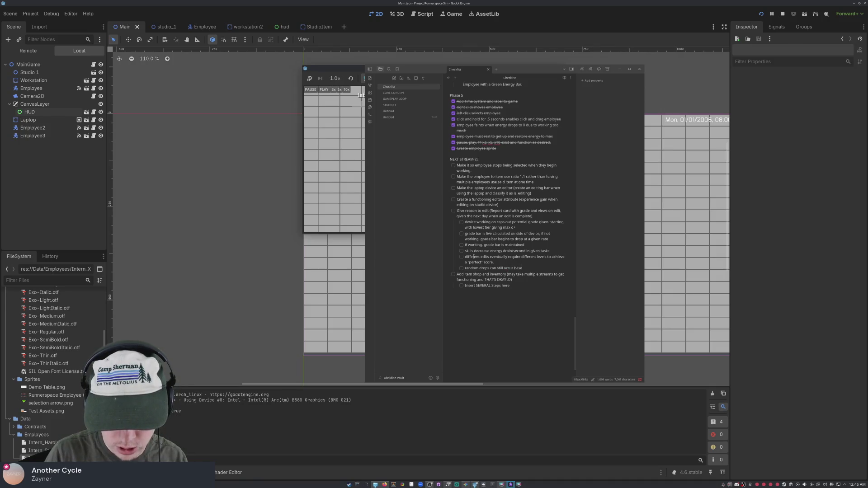
pyautogui.write('d')
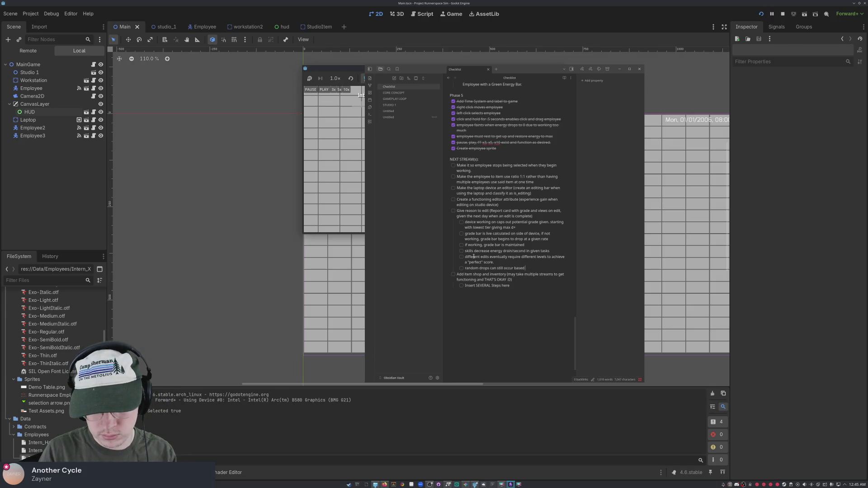
pyautogui.press('BackSpace')
pyautogui.write('frequency of')
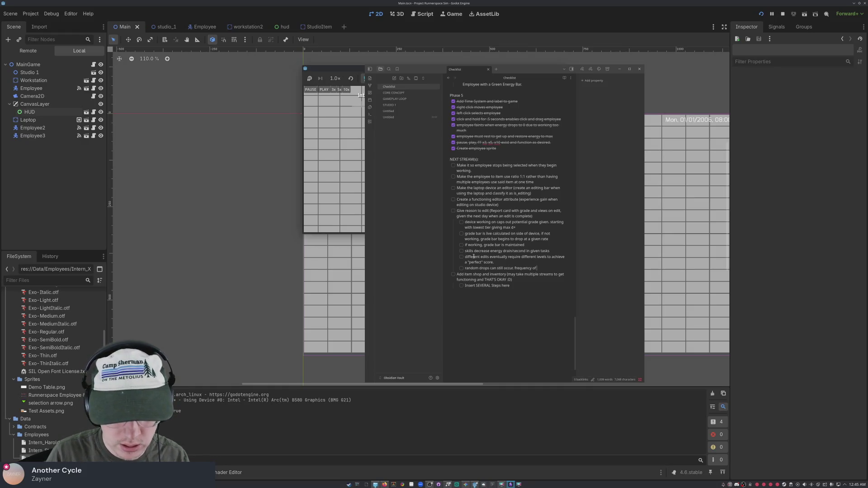
pyautogui.write(' this decrease')
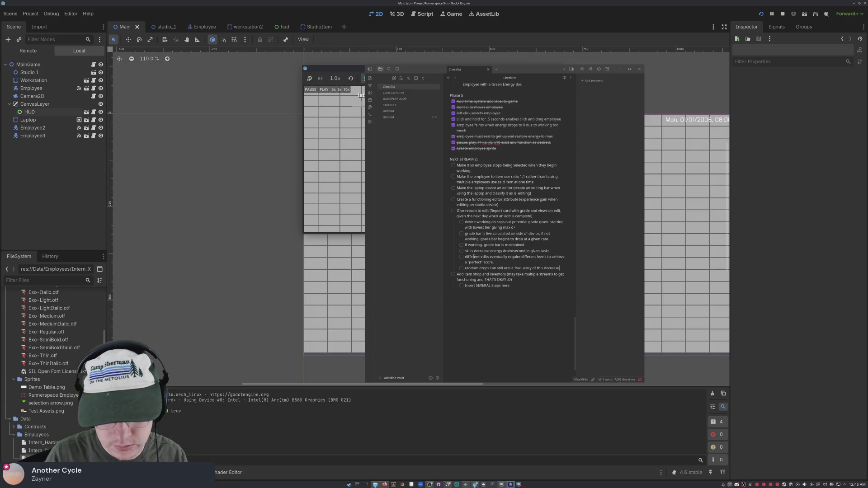
pyautogui.write('s with more skill in given category')
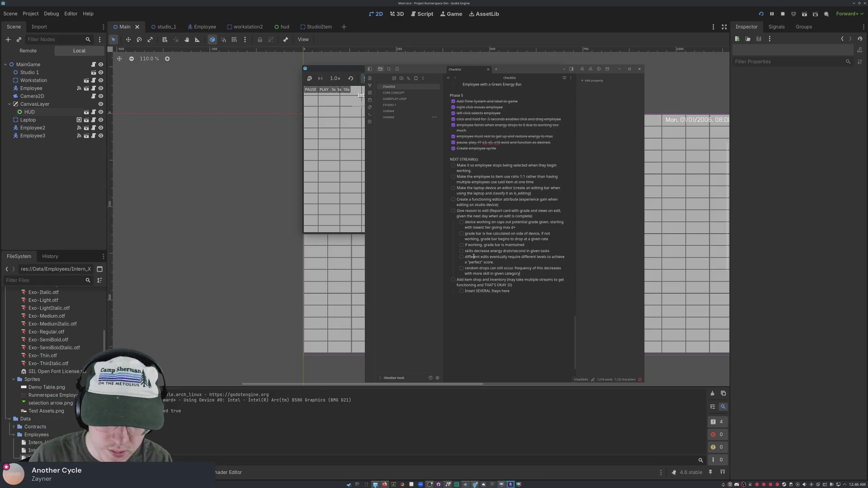
pyautogui.press('Return')
pyautogui.write('can be mo')
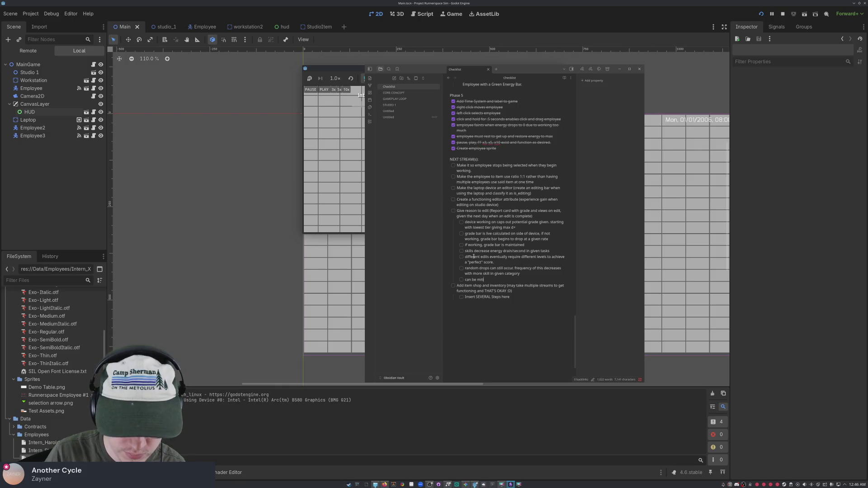
# Type the sub-task 'can be mitigated by user input (via clicking exclamation icon above employee)'.
pyautogui.write('gated by')
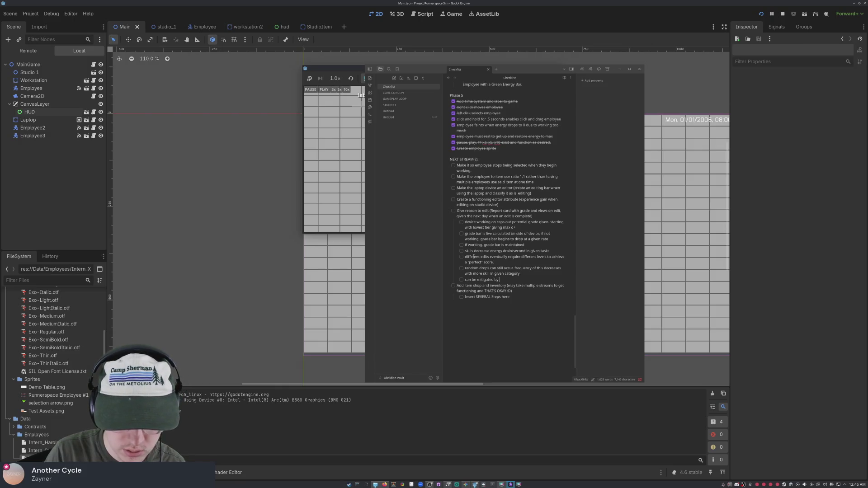
pyautogui.write(' user in')
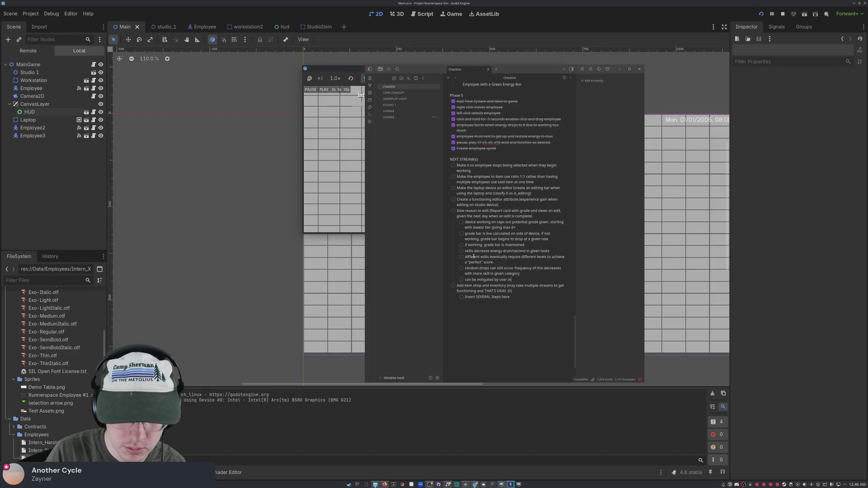
pyautogui.write('put (via clicking')
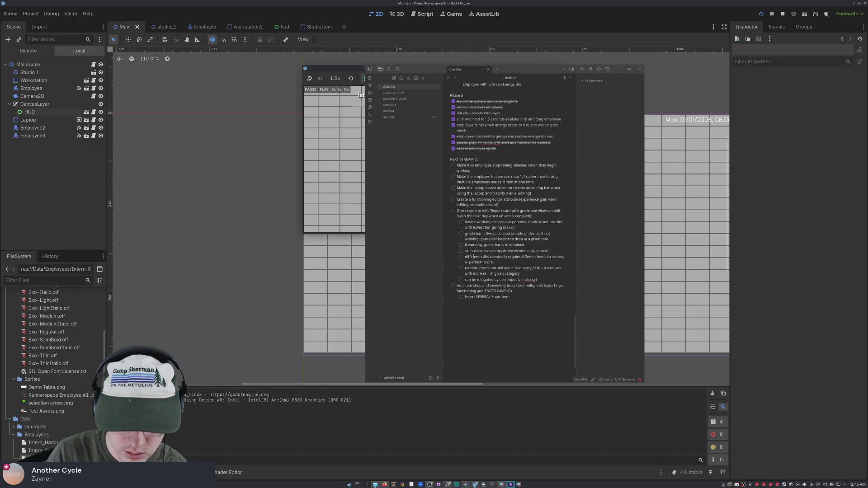
pyautogui.write('ng')
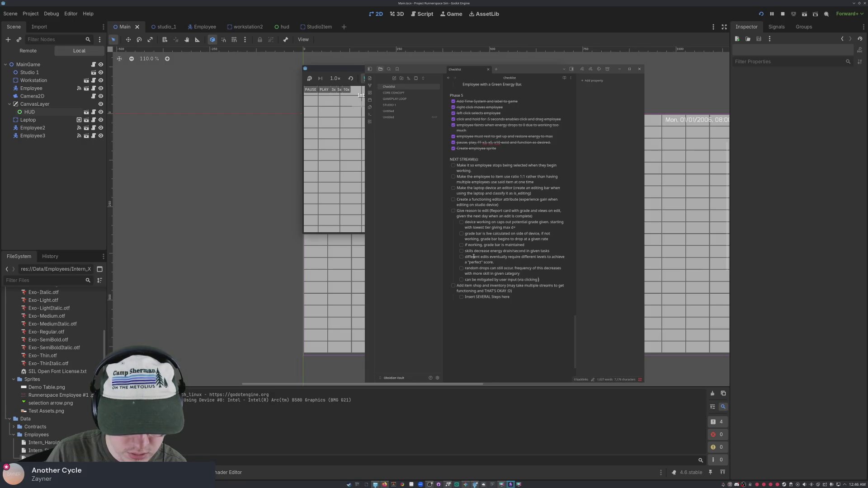
pyautogui.write('im')
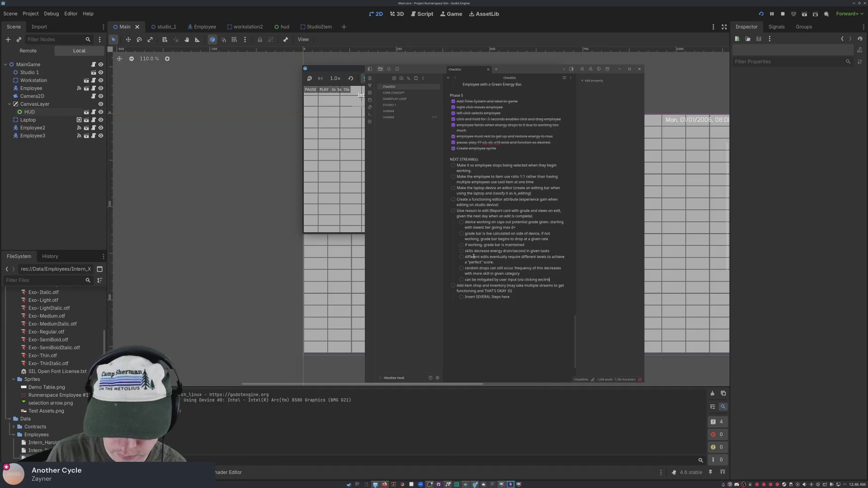
pyautogui.write('ationation')
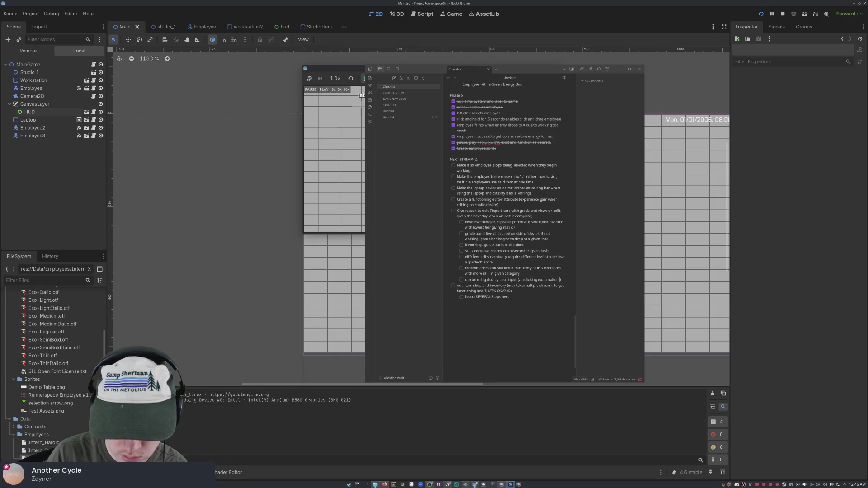
pyautogui.write('icon ')
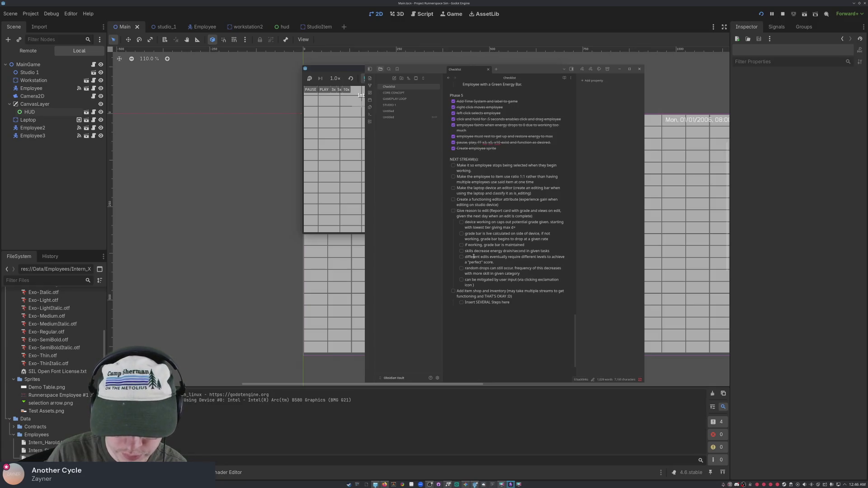
pyautogui.write('ove')
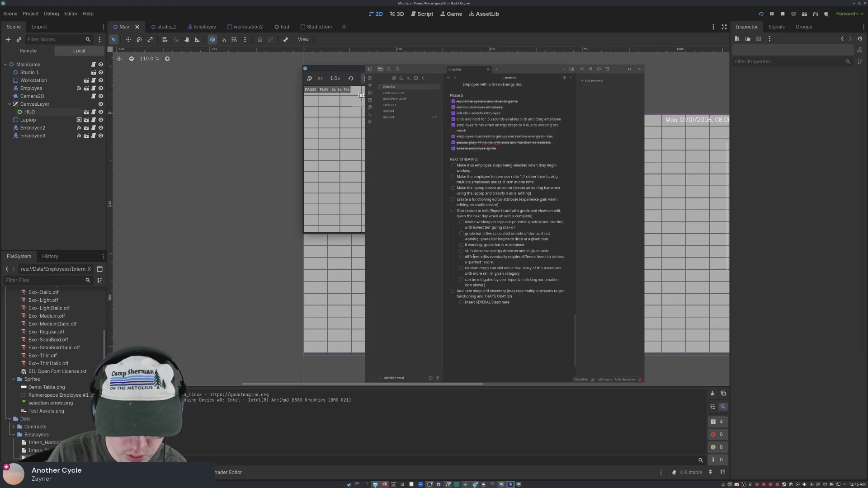
pyautogui.write(' employee')
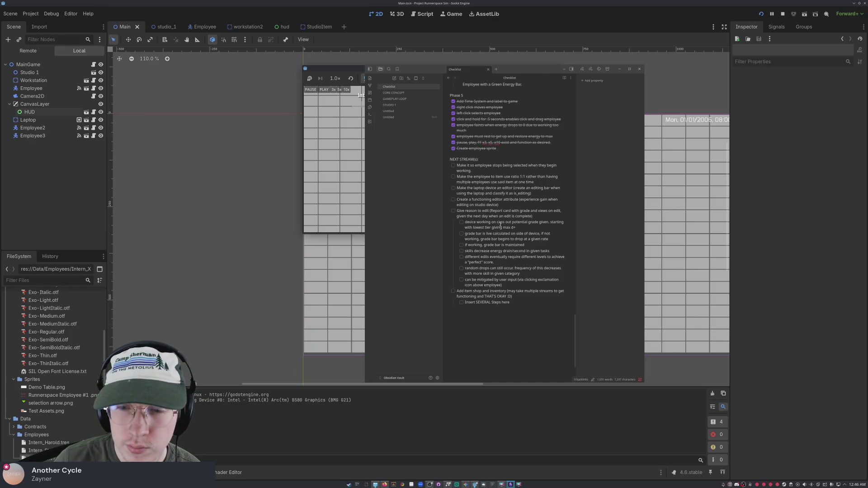
pyautogui.scroll(-3, 528, 242)
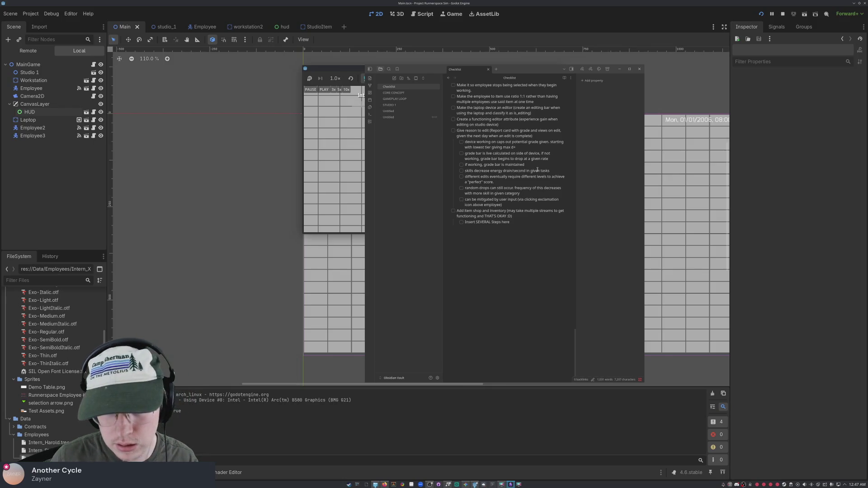
pyautogui.scroll(5, 539, 215)
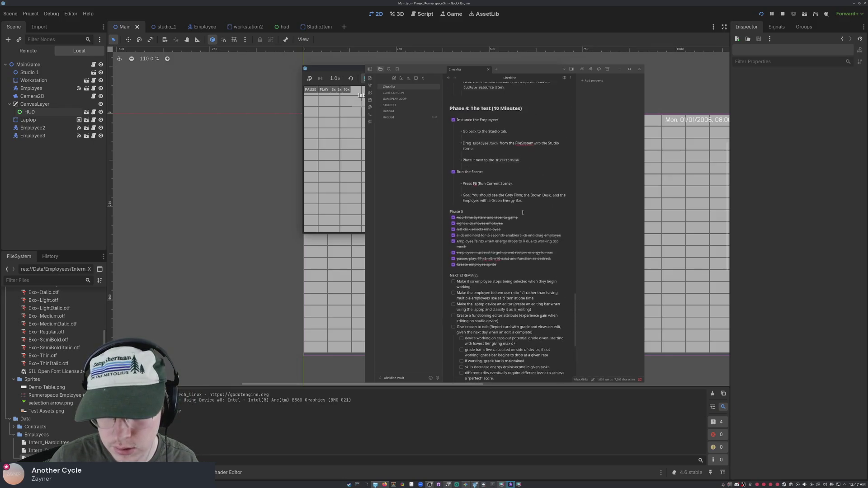
pyautogui.scroll(-5, 507, 197)
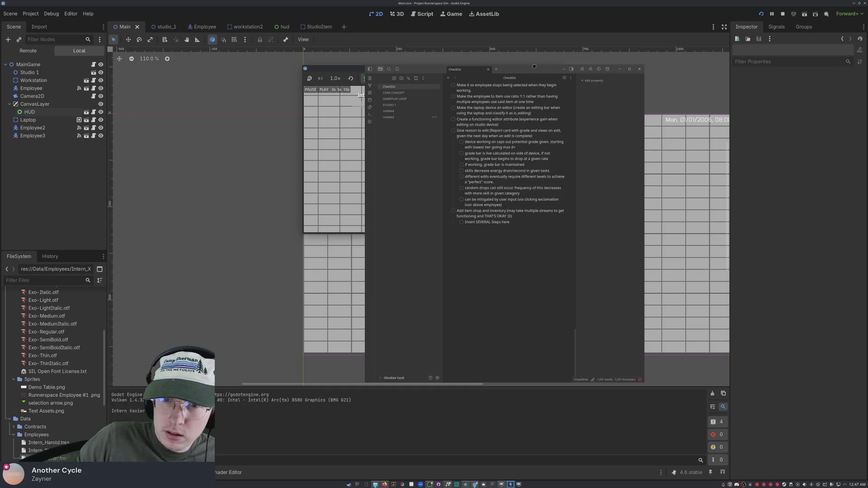
pyautogui.middleClick(534, 66)
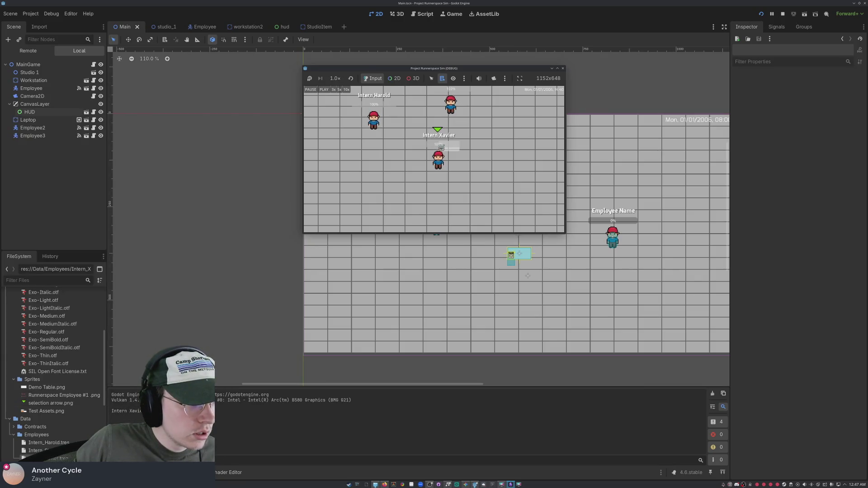
pyautogui.hotkey('alt', 'Tab')
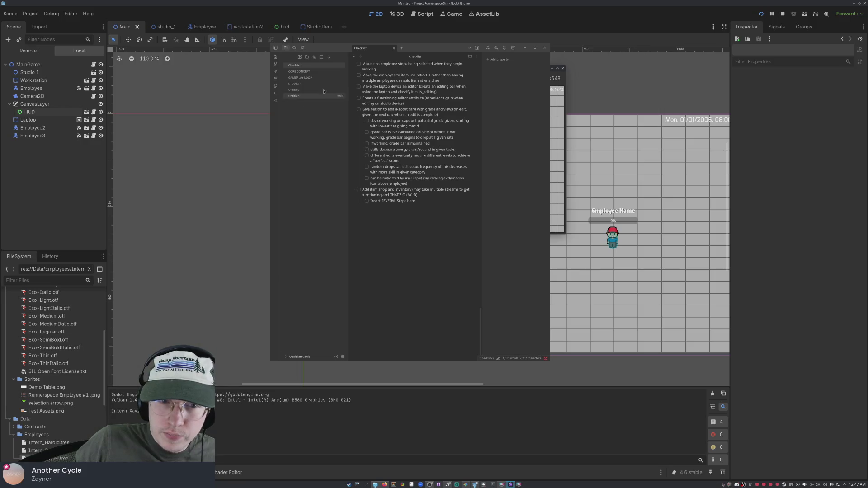
# Show the Checklist note in the system explorer from Obsidian's file list.
pyautogui.rightClick(296, 66)
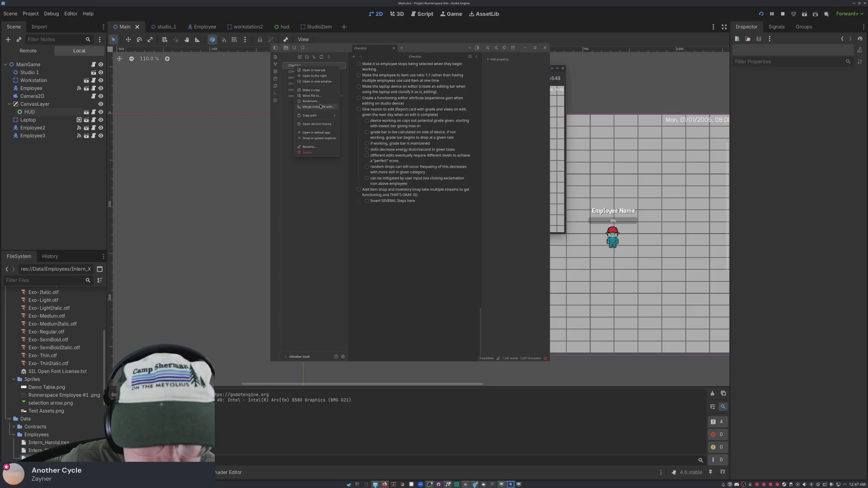
pyautogui.moveTo(323, 116)
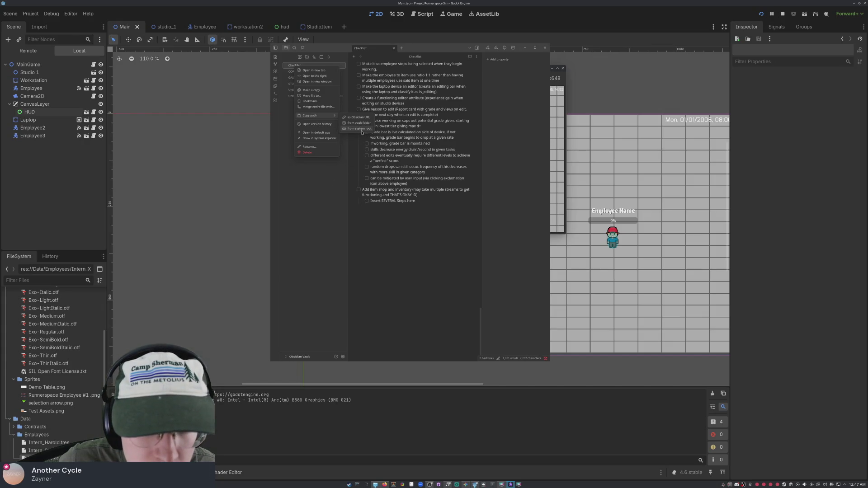
pyautogui.click(332, 139)
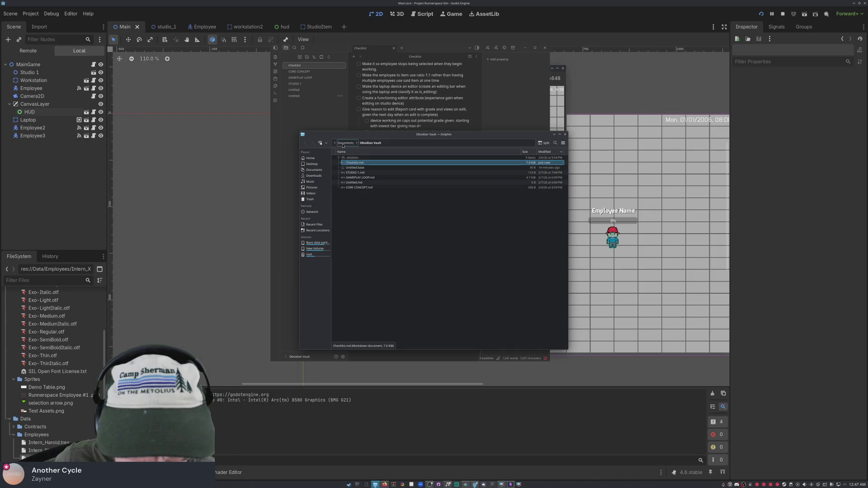
# Copy Checklist.md and open the proect-runnerspace-sim folder in the home directory.
pyautogui.rightClick(364, 163)
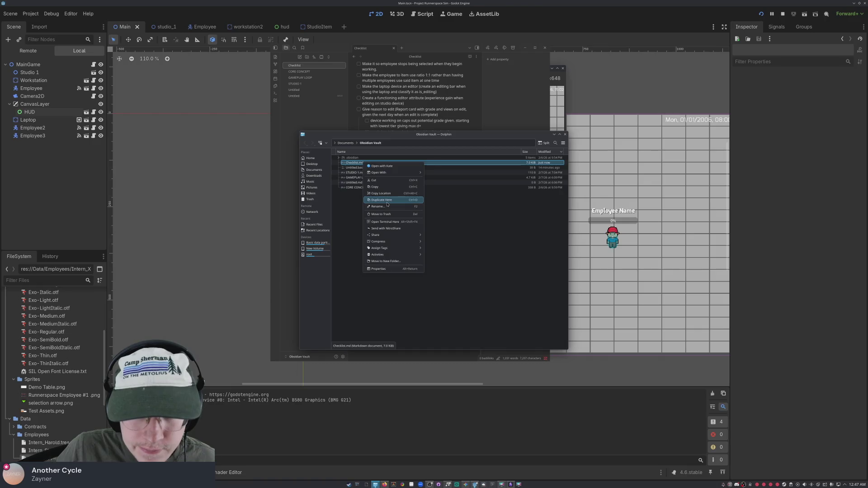
pyautogui.click(384, 188)
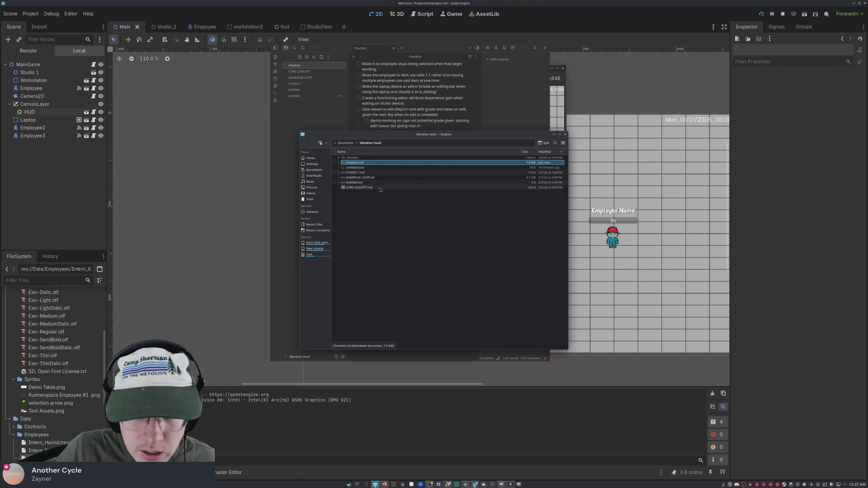
pyautogui.click(311, 158)
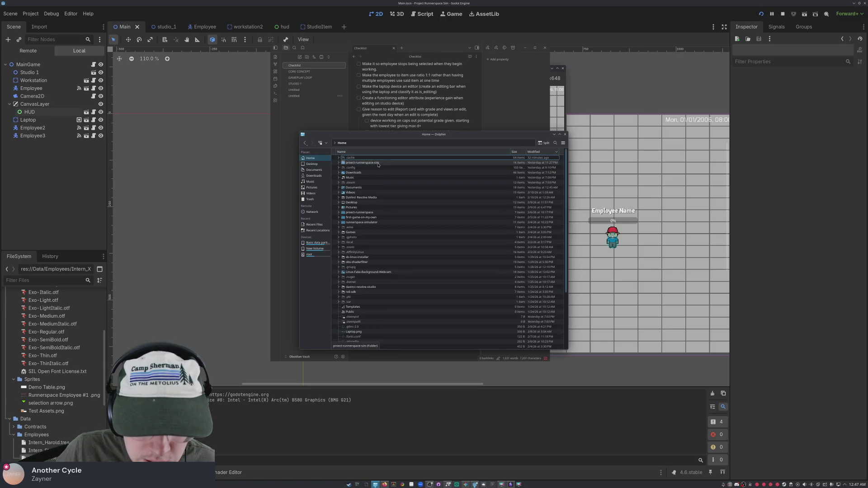
pyautogui.doubleClick(363, 185)
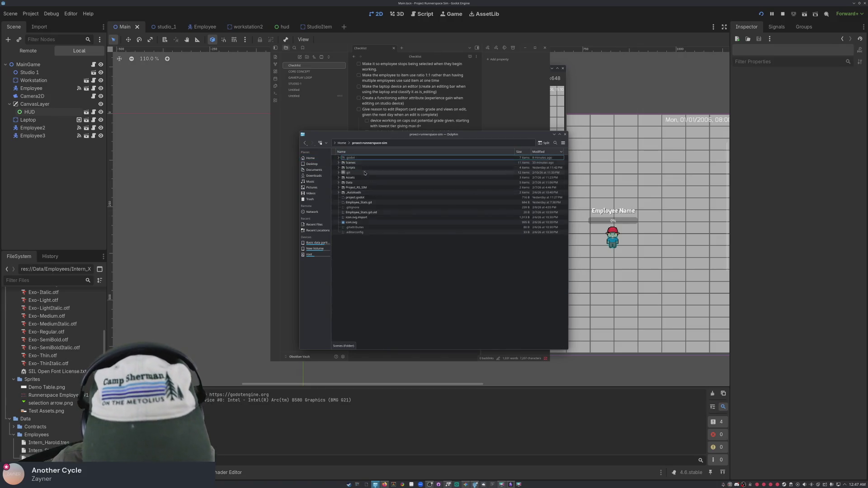
pyautogui.rightClick(371, 246)
pyautogui.moveTo(399, 248)
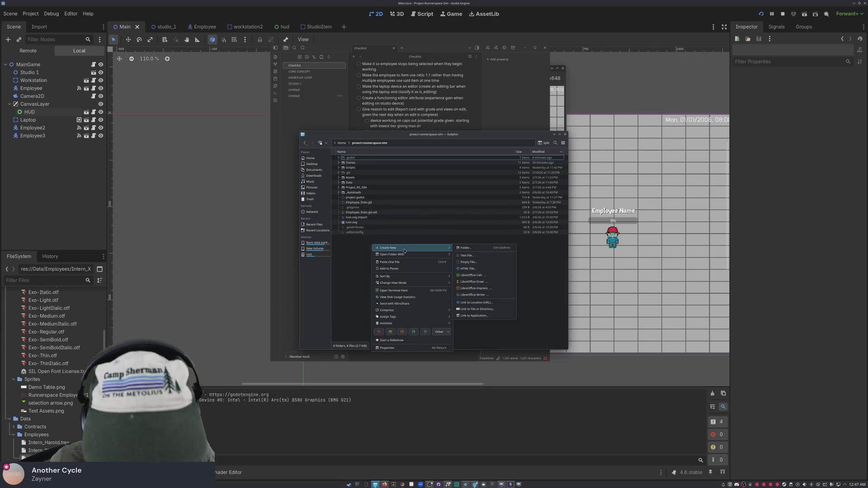
pyautogui.click(366, 252)
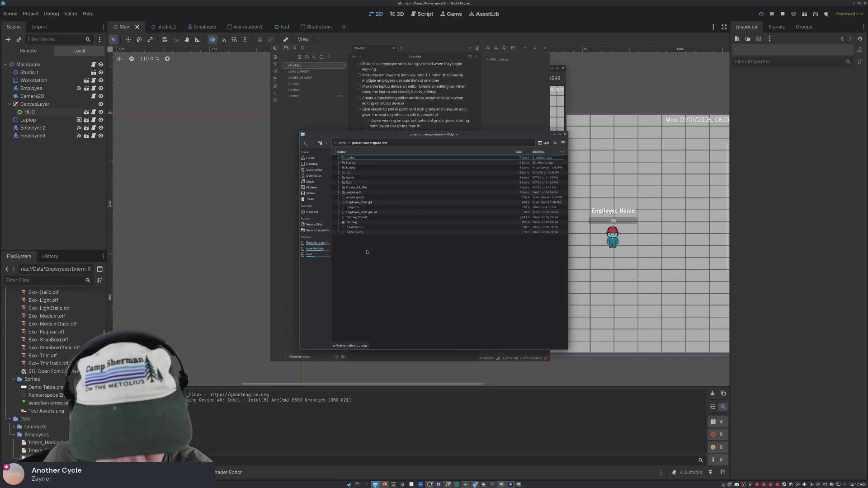
# Paste Checklist.md into the proect-runnerspace-sim folder and move the Dolphin window aside.
pyautogui.doubleClick(366, 187)
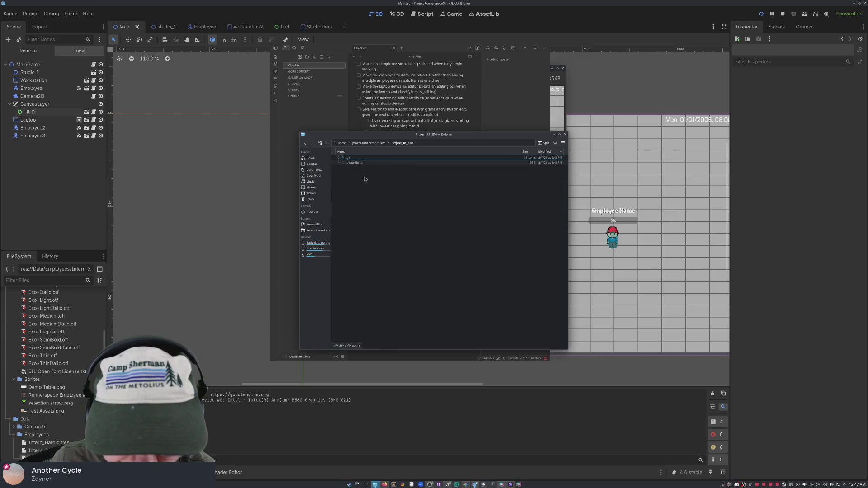
pyautogui.click(335, 143)
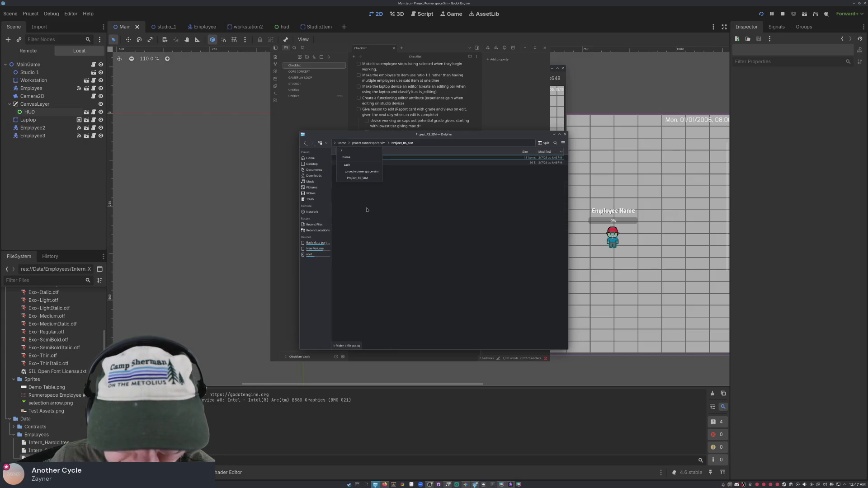
pyautogui.click(362, 172)
pyautogui.rightClick(370, 251)
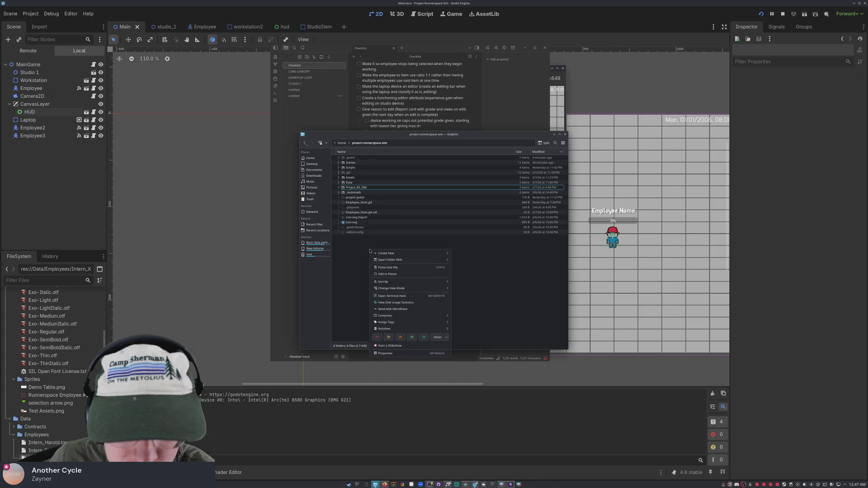
pyautogui.click(396, 268)
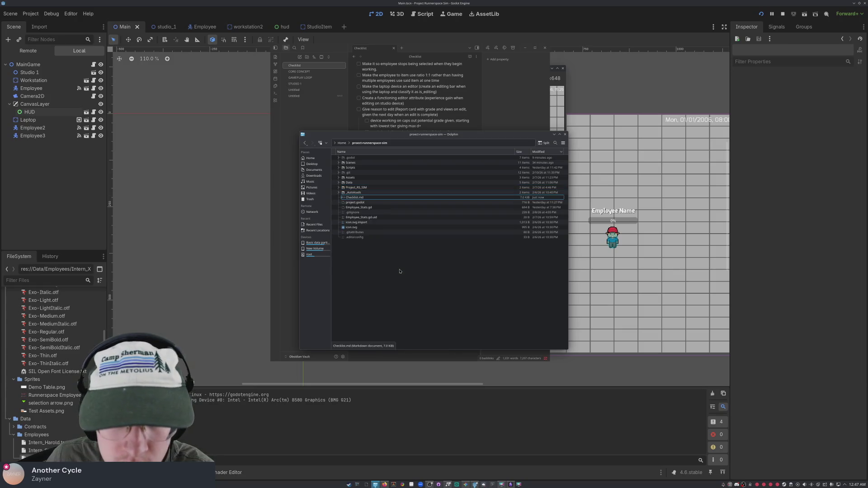
pyautogui.click(400, 197)
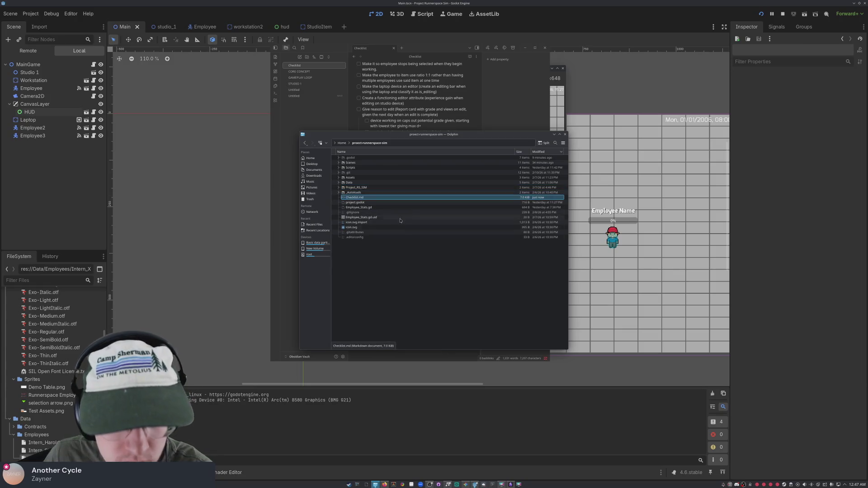
pyautogui.click(392, 292)
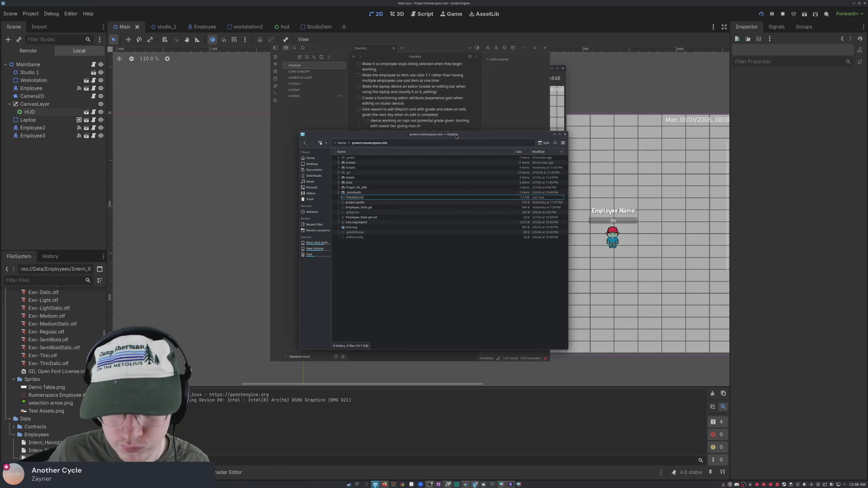
pyautogui.moveTo(456, 136); pyautogui.dragTo(0, 130)
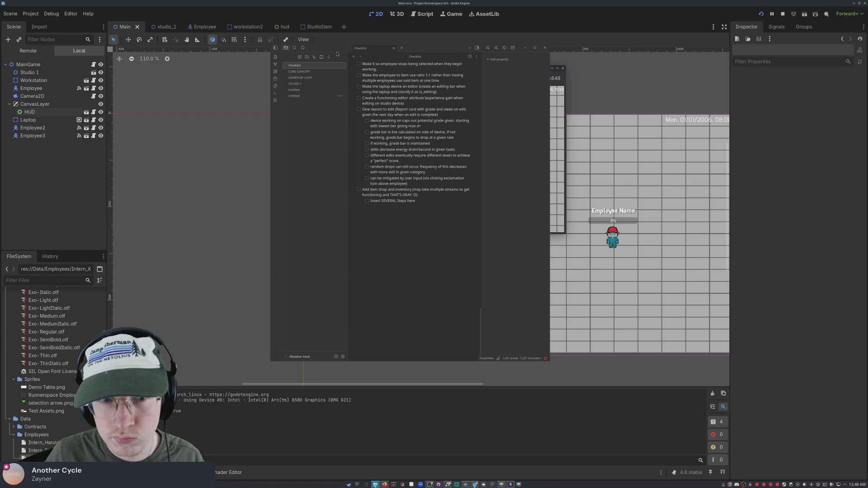
pyautogui.rightClick(321, 67)
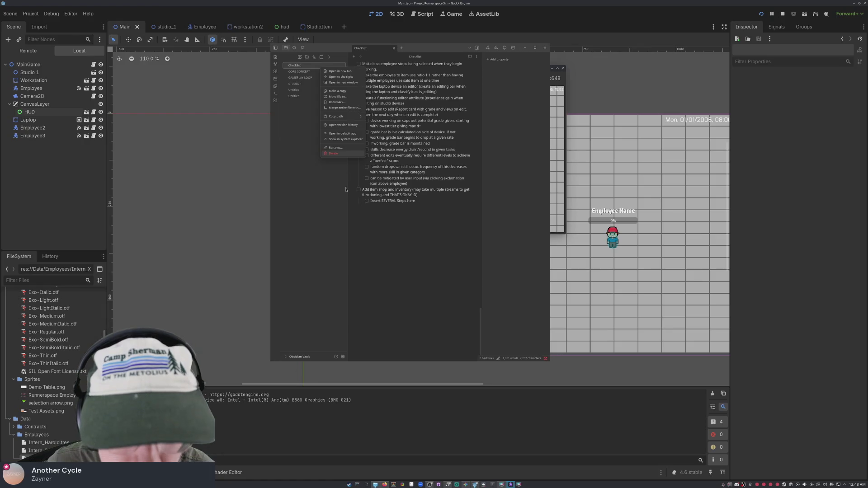
pyautogui.click(353, 144)
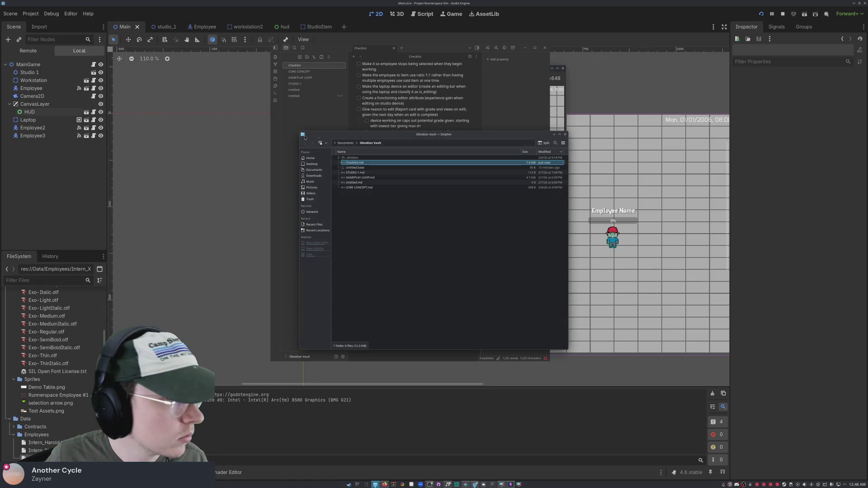
pyautogui.click(565, 134)
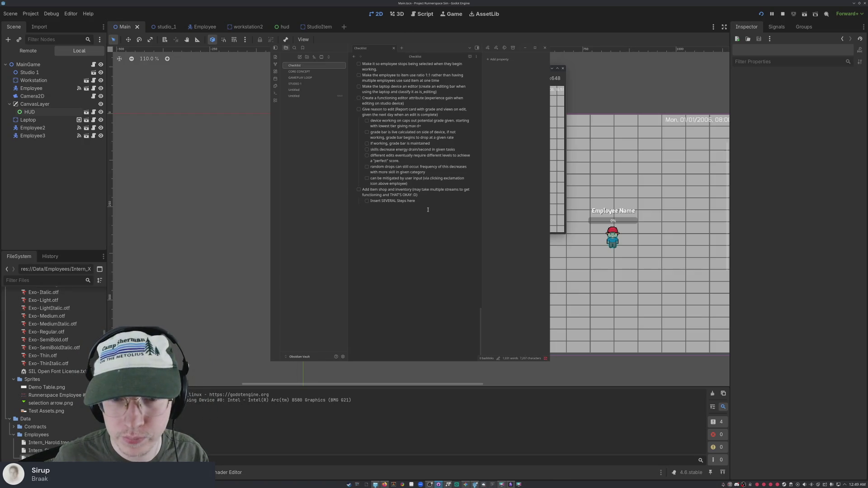
pyautogui.scroll(5, 387, 100)
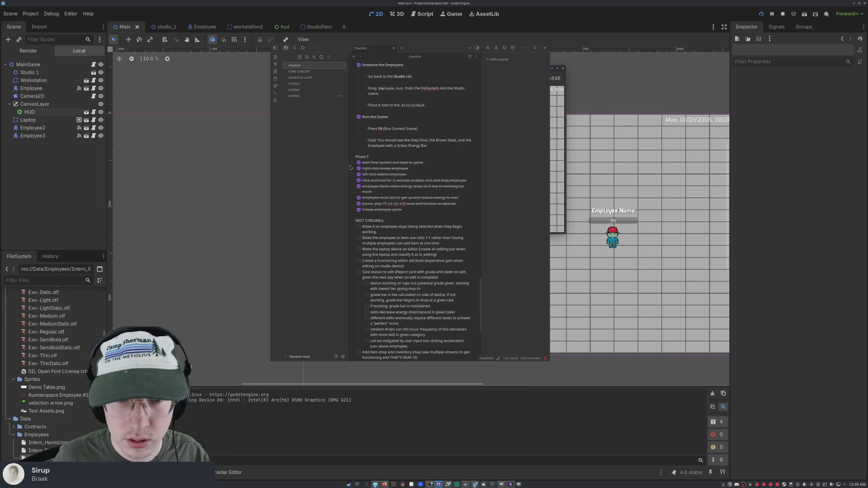
pyautogui.click(391, 172)
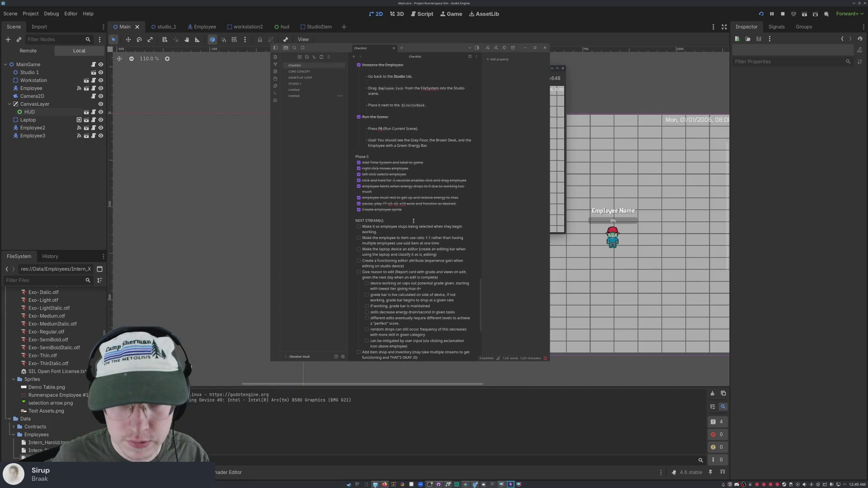
pyautogui.moveTo(410, 207)
pyautogui.mouseDown()
pyautogui.moveTo(394, 201)
pyautogui.moveTo(360, 164)
pyautogui.mouseUp()
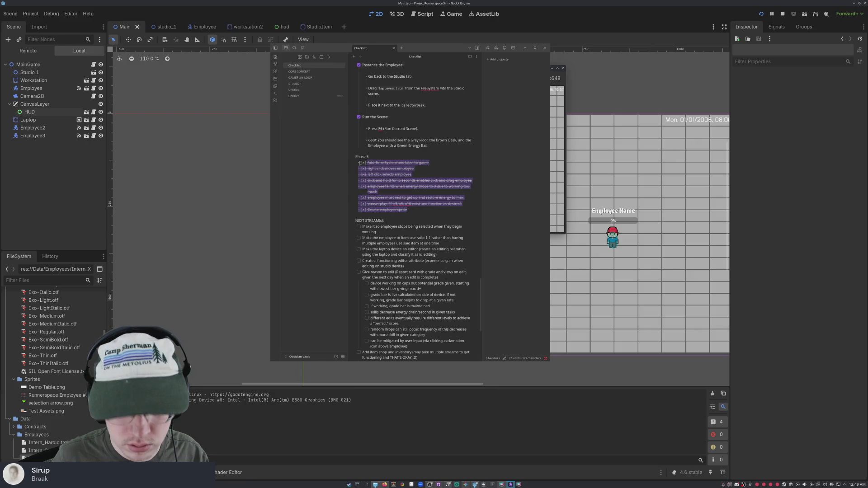
pyautogui.hotkey('alt', 'Tab')
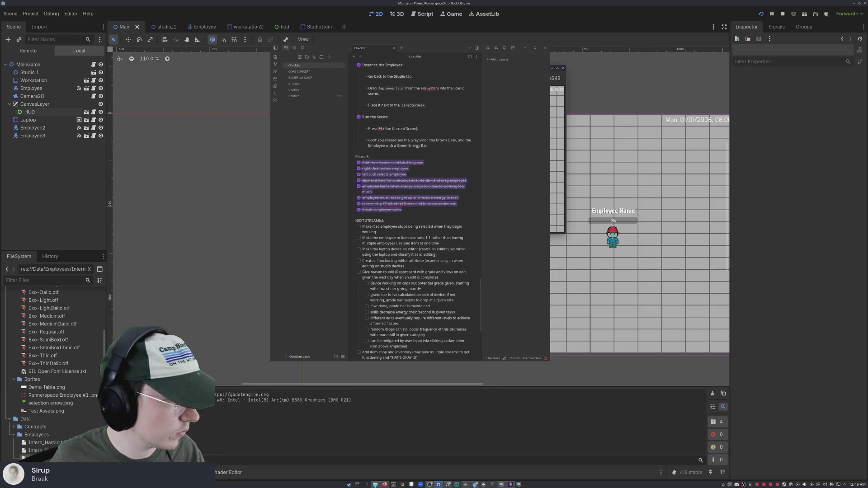